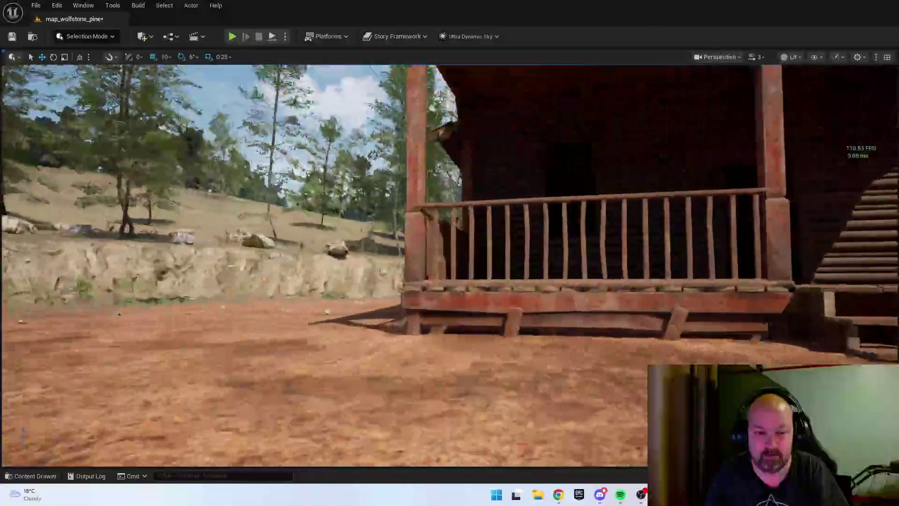
Paste the copied window at the cabin floor with Paste Here and set the view mode to Unlit
{"action": "scroll", "coordinate": [450, 263], "scroll_direction": "down", "scroll_amount": 3}
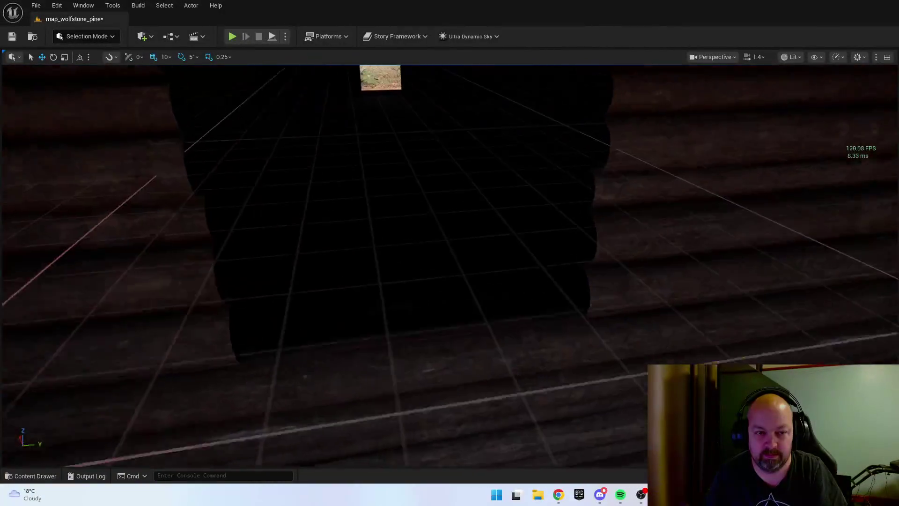
{"action": "right_click", "coordinate": [473, 333]}
{"action": "mouse_move", "coordinate": [528, 187]}
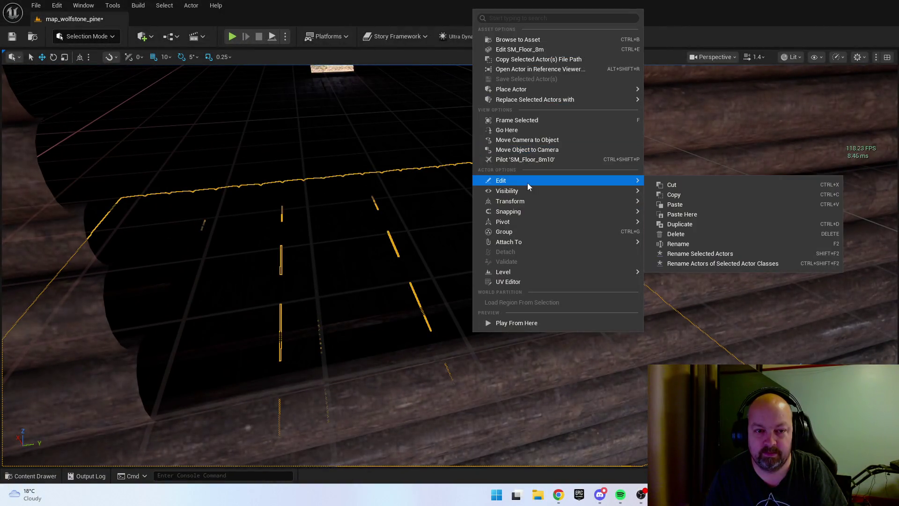
{"action": "left_click", "coordinate": [688, 214]}
{"action": "left_click", "coordinate": [795, 57]}
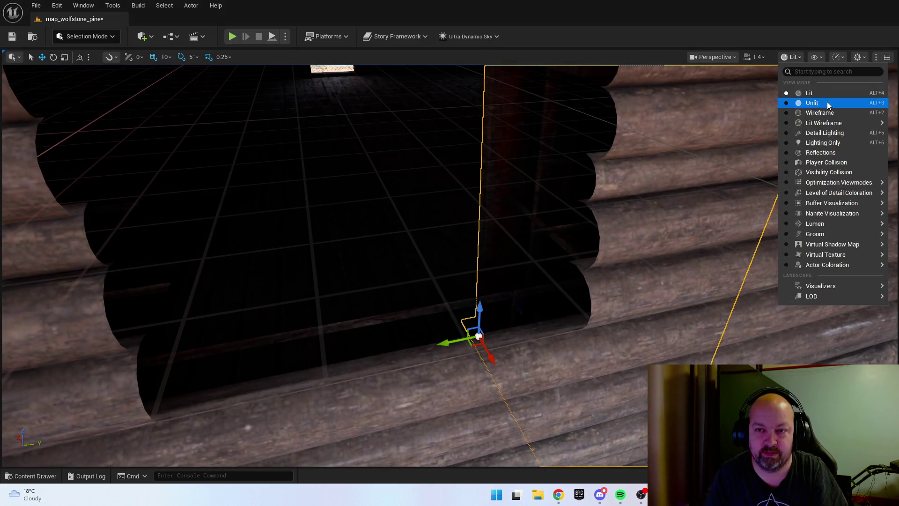
{"action": "left_click", "coordinate": [802, 105]}
Rotate the pasted window 90 degrees and move it into the cabin wall
{"action": "key", "text": "e"}
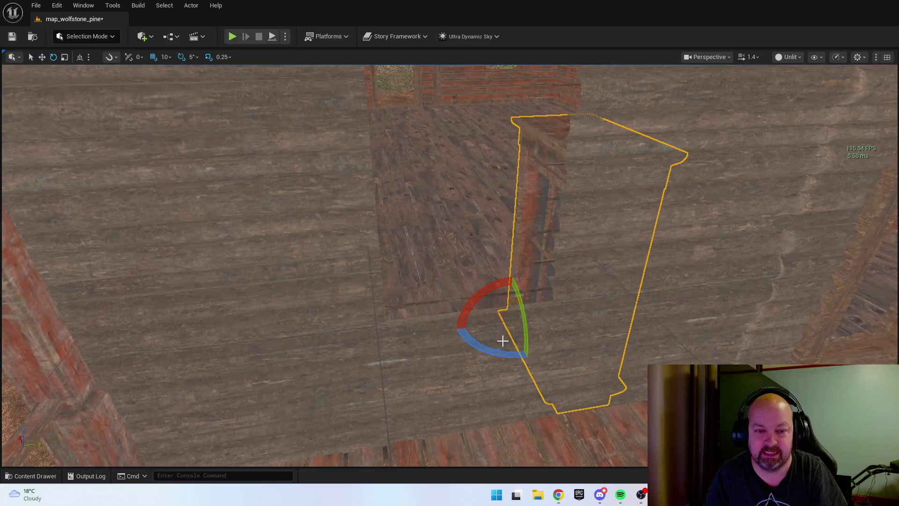
{"action": "mouse_move", "coordinate": [557, 324]}
{"action": "left_mouse_down"}
{"action": "mouse_move", "coordinate": [569, 315]}
{"action": "mouse_move", "coordinate": [482, 345]}
{"action": "left_mouse_up"}
{"action": "key", "text": "w"}
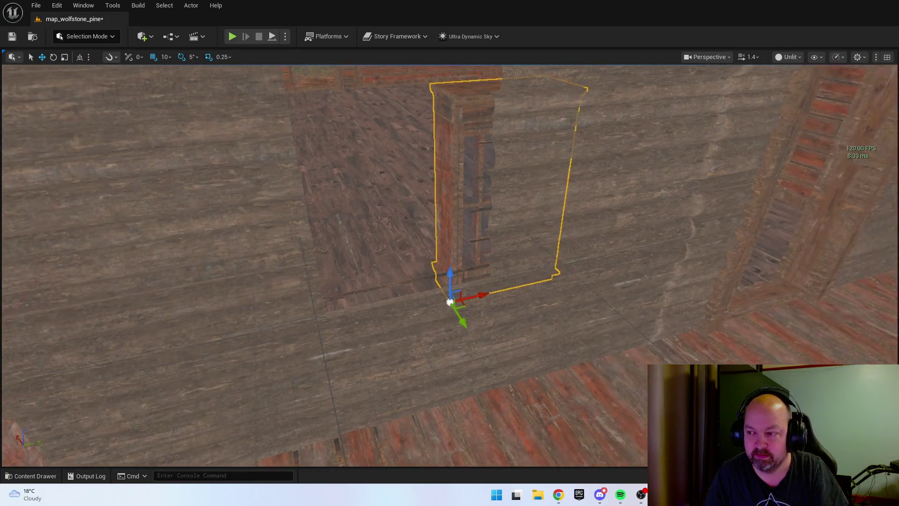
{"action": "mouse_move", "coordinate": [564, 284]}
{"action": "left_mouse_down"}
{"action": "mouse_move", "coordinate": [691, 361]}
{"action": "mouse_move", "coordinate": [592, 430]}
{"action": "left_mouse_up"}
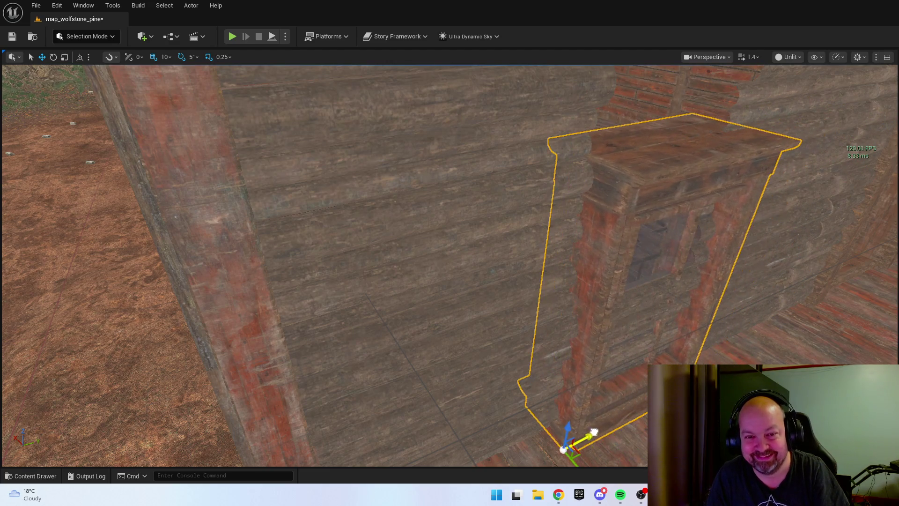
{"action": "key", "text": "f"}
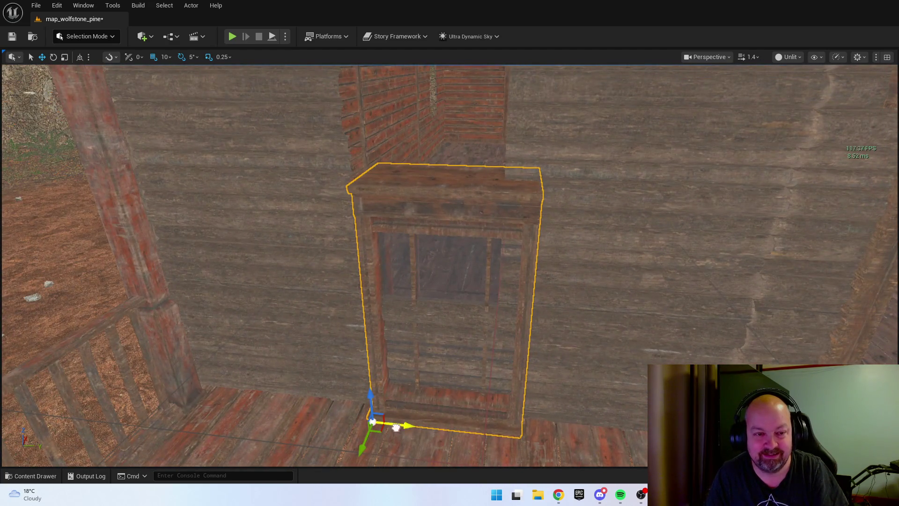
{"action": "mouse_move", "coordinate": [402, 425]}
{"action": "left_mouse_down"}
{"action": "mouse_move", "coordinate": [377, 423]}
{"action": "mouse_move", "coordinate": [351, 301]}
{"action": "left_mouse_up"}
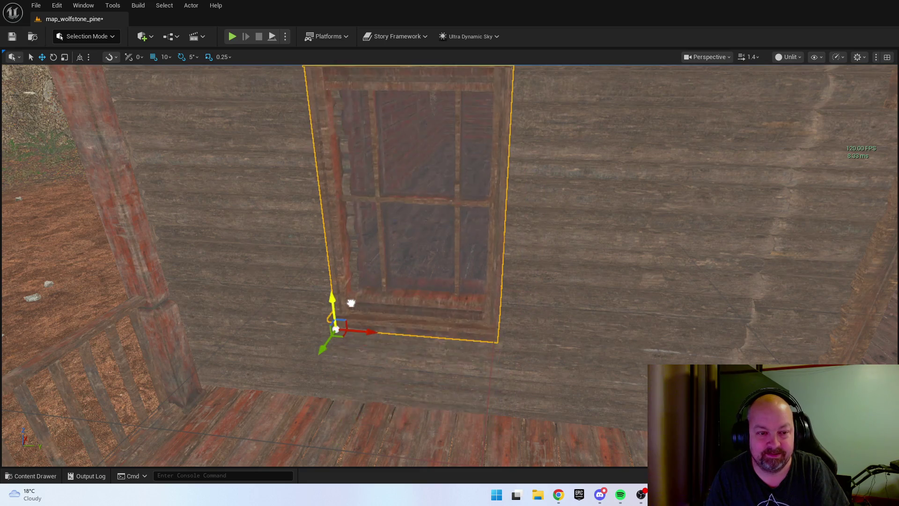
{"action": "key", "text": "f"}
{"action": "mouse_move", "coordinate": [303, 332]}
{"action": "left_mouse_down"}
{"action": "mouse_move", "coordinate": [300, 365]}
{"action": "mouse_move", "coordinate": [303, 332]}
{"action": "mouse_move", "coordinate": [264, 328]}
{"action": "left_mouse_up"}
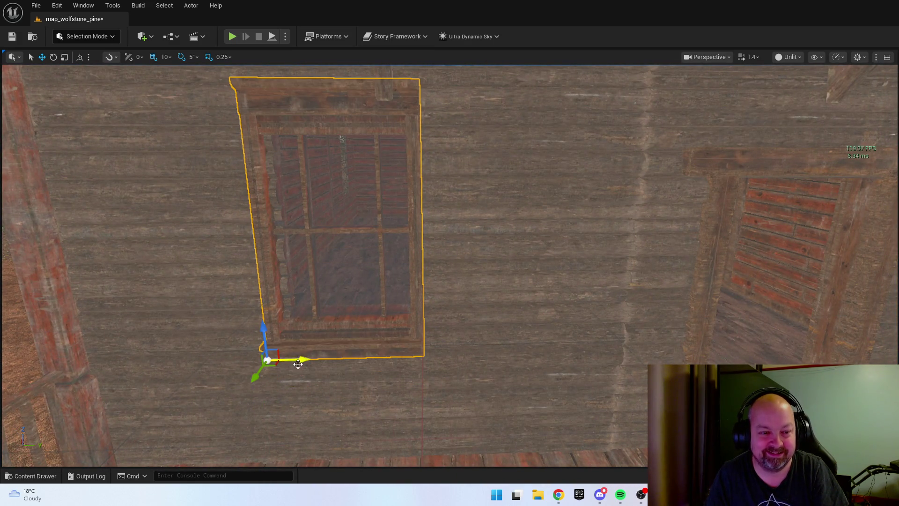
{"action": "key", "text": "f"}
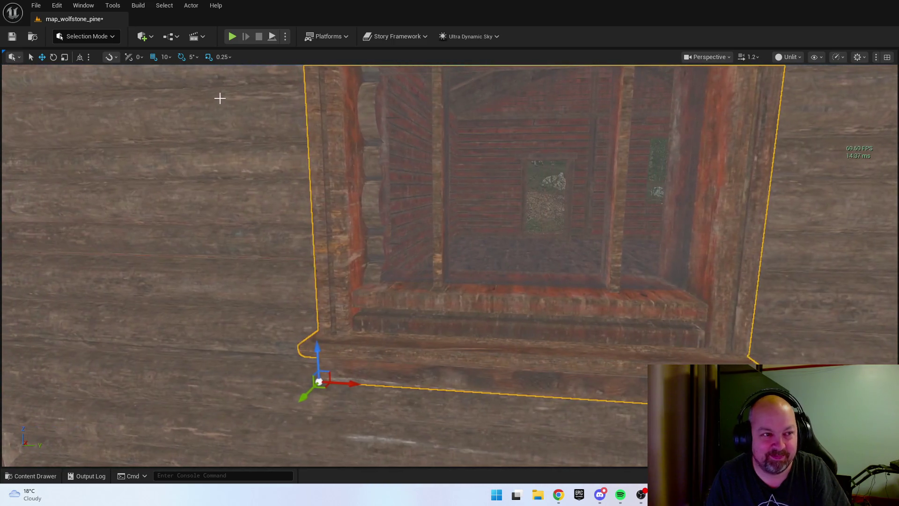
Set grid snap to 5 and Alt-drag a second window further along the wall
{"action": "left_click", "coordinate": [164, 56]}
{"action": "left_click", "coordinate": [178, 92]}
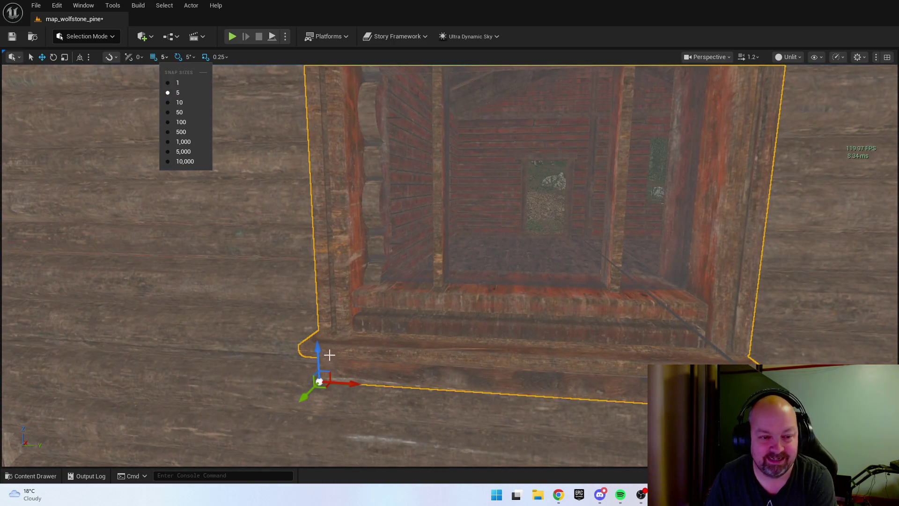
{"action": "mouse_move", "coordinate": [354, 376]}
{"action": "left_mouse_down"}
{"action": "mouse_move", "coordinate": [375, 376]}
{"action": "mouse_move", "coordinate": [335, 381]}
{"action": "left_mouse_up"}
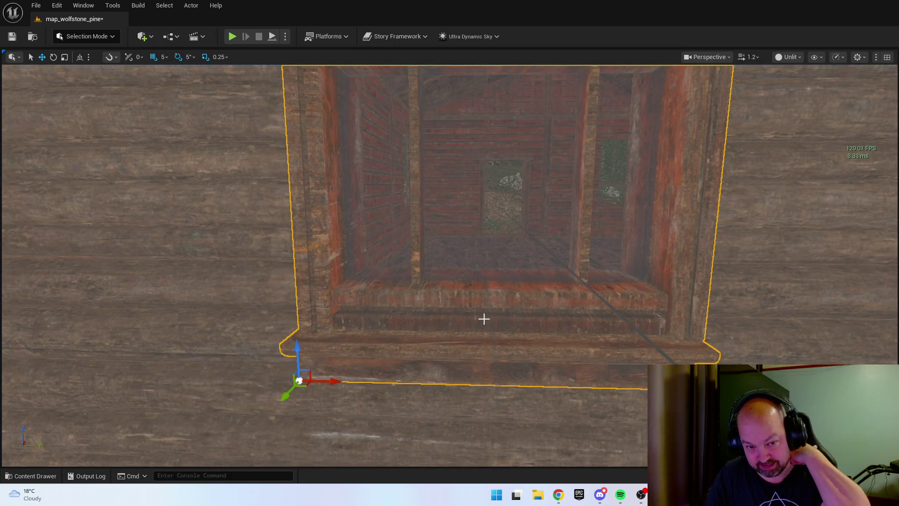
{"action": "left_click_drag", "start_coordinate": [484, 317], "coordinate": [403, 271]}
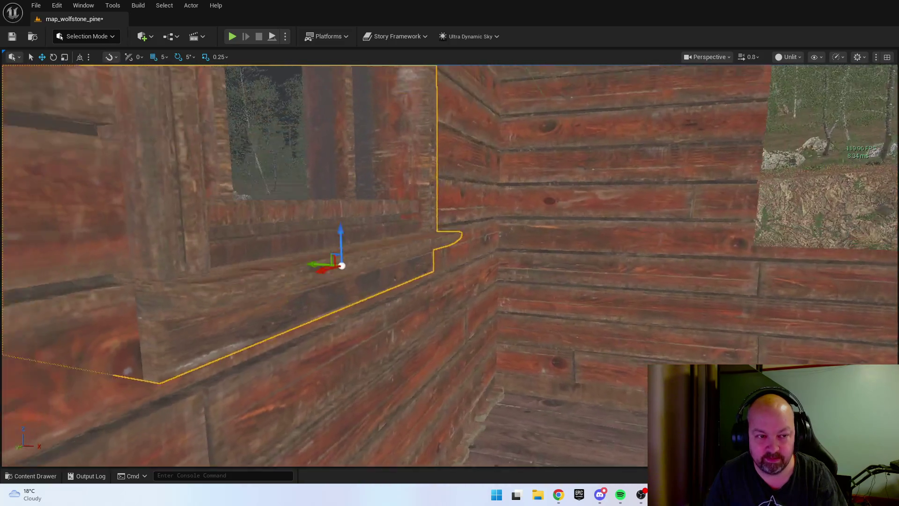
{"action": "left_click_drag", "start_coordinate": [459, 297], "coordinate": [459, 297]}
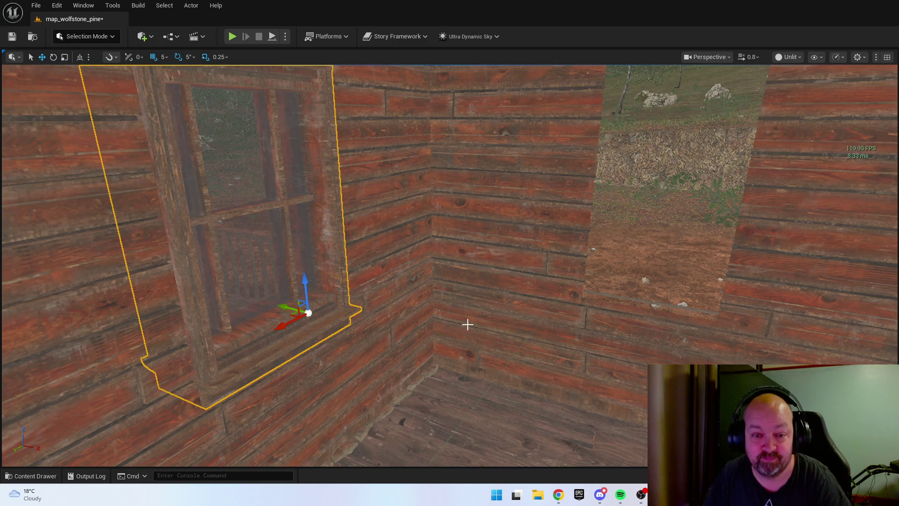
{"action": "left_click_drag", "start_coordinate": [468, 324], "coordinate": [468, 323]}
{"action": "scroll", "coordinate": [269, 358], "scroll_direction": "up", "scroll_amount": 2}
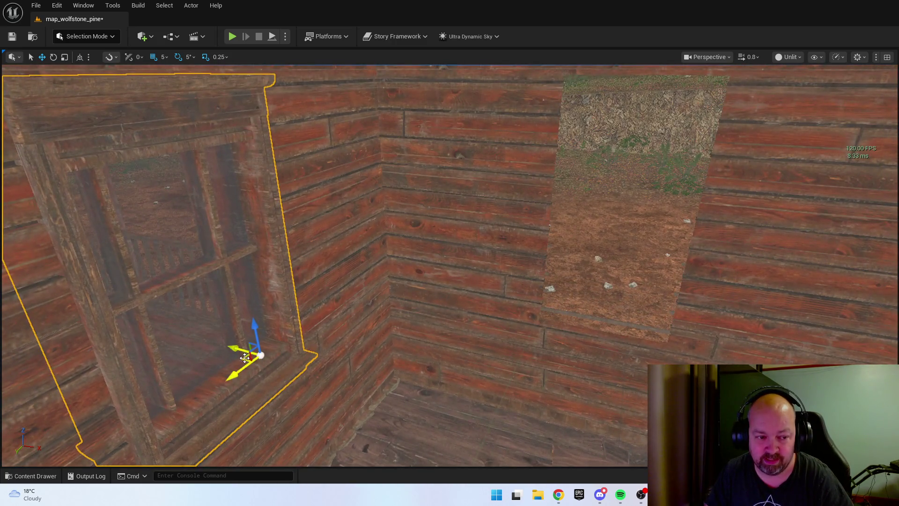
{"action": "mouse_move", "coordinate": [245, 359]}
{"action": "left_mouse_down", "text": "alt"}
{"action": "mouse_move", "coordinate": [601, 348]}
{"action": "mouse_move", "coordinate": [558, 325]}
{"action": "left_mouse_up", "text": "alt"}
{"action": "key", "text": "f"}
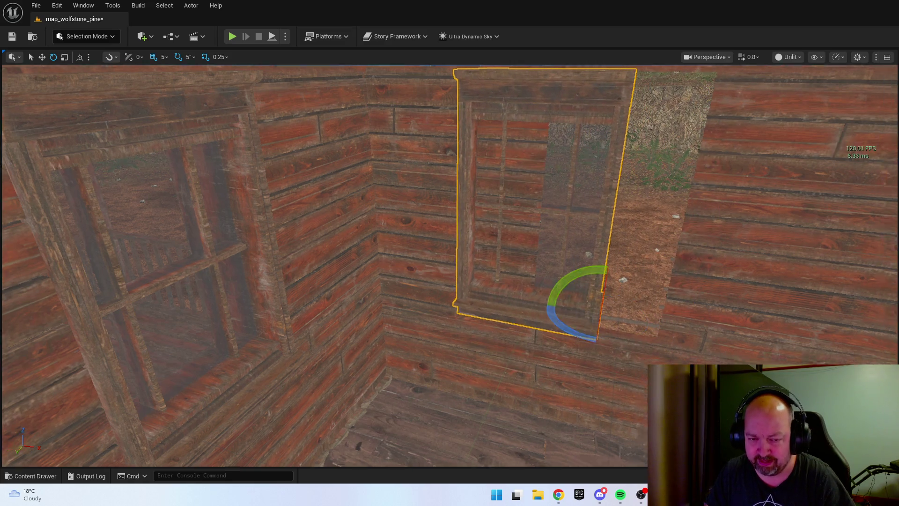
{"action": "key", "text": "w"}
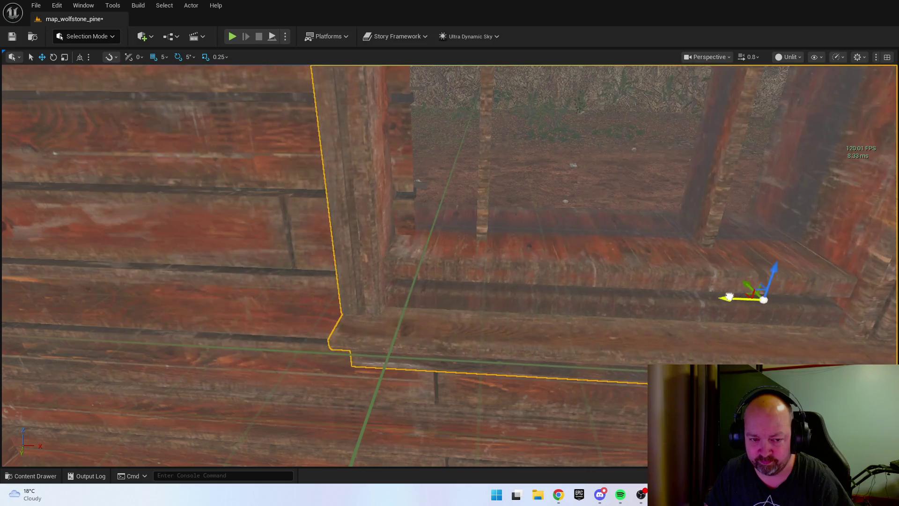
{"action": "mouse_move", "coordinate": [752, 298]}
{"action": "left_mouse_down", "text": "alt"}
{"action": "mouse_move", "coordinate": [562, 307]}
{"action": "mouse_move", "coordinate": [609, 318]}
{"action": "left_mouse_up", "text": "alt"}
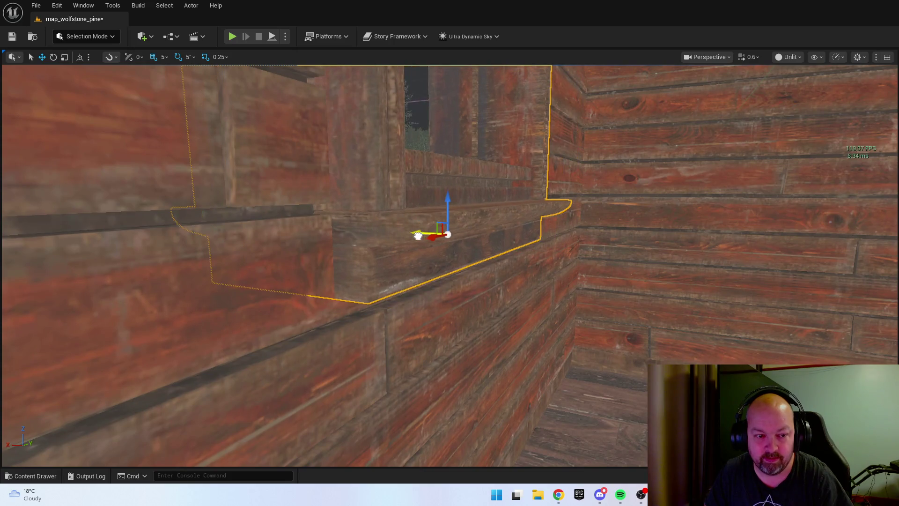
{"action": "mouse_move", "coordinate": [418, 235]}
{"action": "left_mouse_down"}
{"action": "mouse_move", "coordinate": [359, 239]}
{"action": "mouse_move", "coordinate": [504, 324]}
{"action": "left_mouse_up"}
{"action": "mouse_move", "coordinate": [397, 289]}
{"action": "left_mouse_down"}
{"action": "mouse_move", "coordinate": [486, 316]}
{"action": "mouse_move", "coordinate": [495, 333]}
{"action": "mouse_move", "coordinate": [454, 328]}
{"action": "mouse_move", "coordinate": [536, 311]}
{"action": "left_mouse_up"}
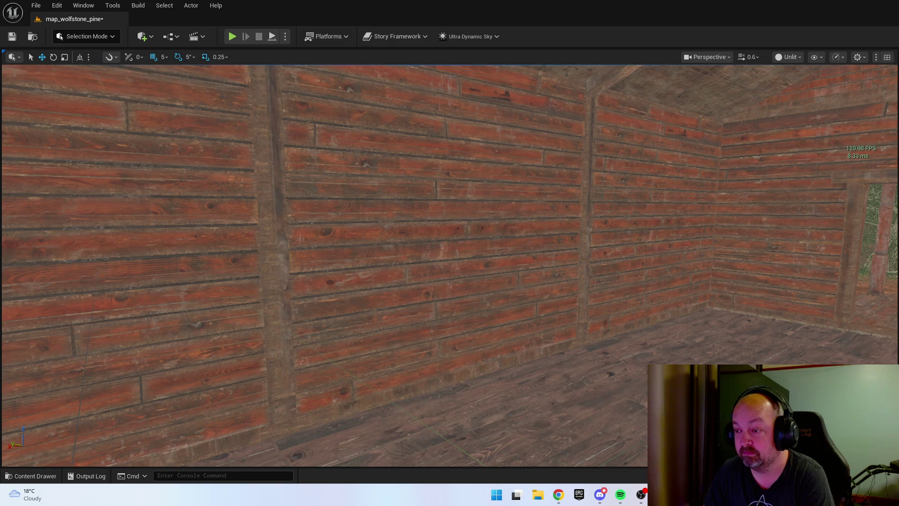
{"action": "mouse_move", "coordinate": [458, 277]}
{"action": "left_mouse_down"}
{"action": "mouse_move", "coordinate": [487, 274]}
{"action": "mouse_move", "coordinate": [487, 225]}
{"action": "left_mouse_up"}
{"action": "left_click_drag", "start_coordinate": [332, 226], "coordinate": [332, 225]}
{"action": "left_click", "coordinate": [302, 228]}
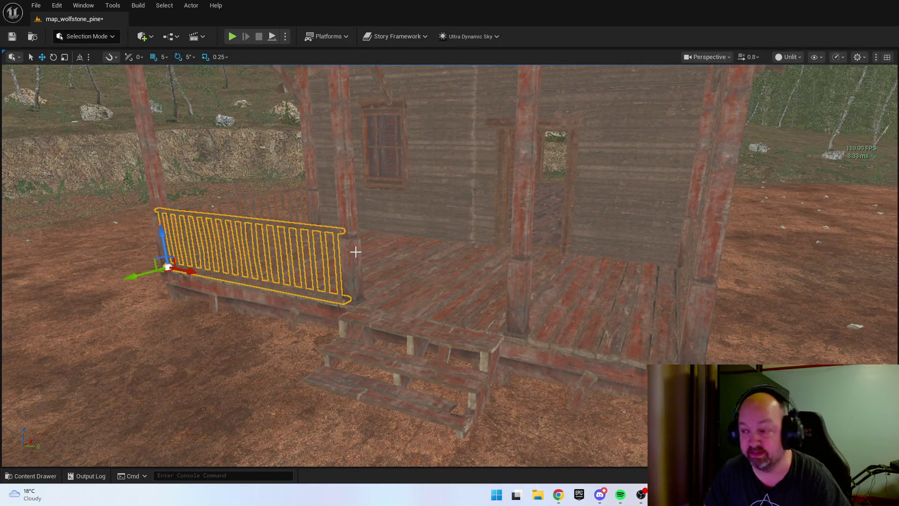
{"action": "key", "text": "Escape"}
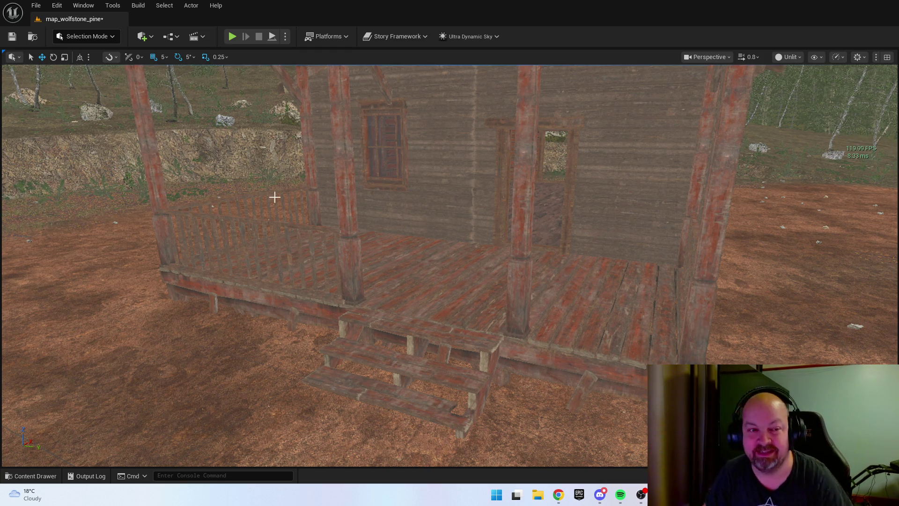
{"action": "left_click_drag", "start_coordinate": [275, 197], "coordinate": [265, 193]}
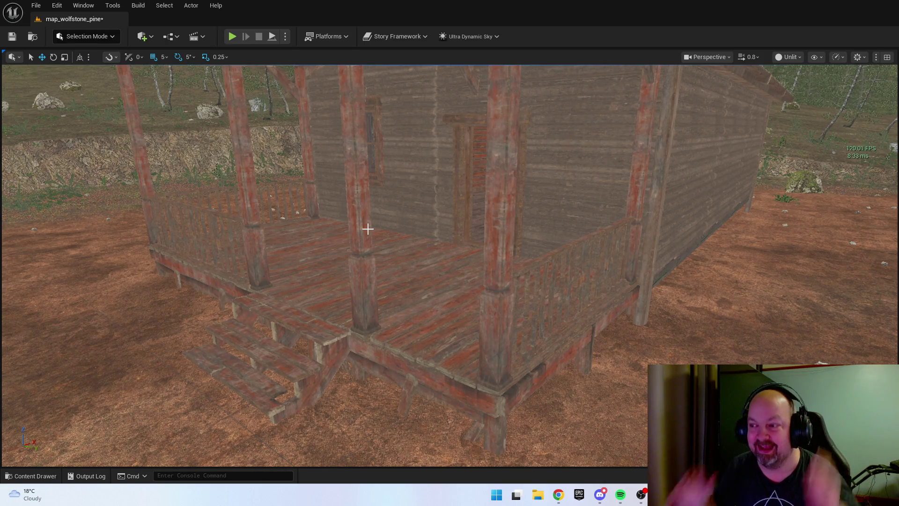
{"action": "left_click_drag", "start_coordinate": [615, 241], "coordinate": [432, 244]}
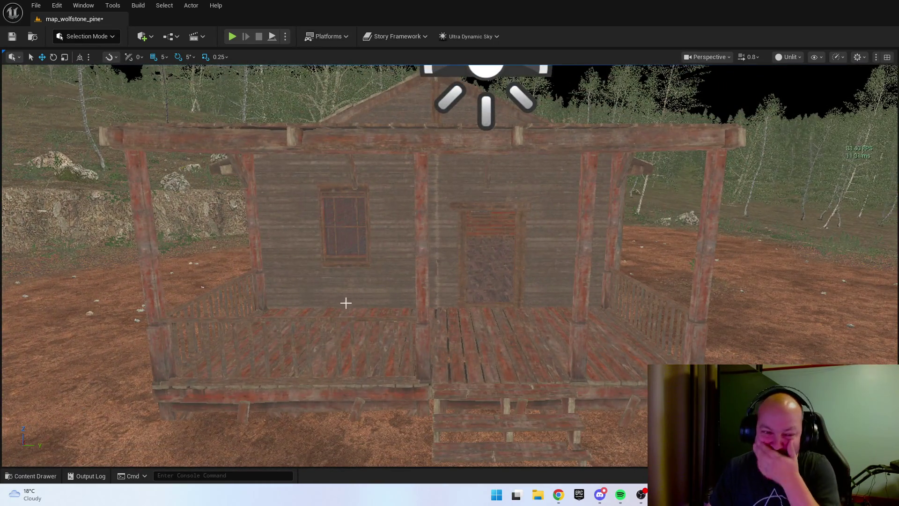
{"action": "left_click", "coordinate": [341, 318]}
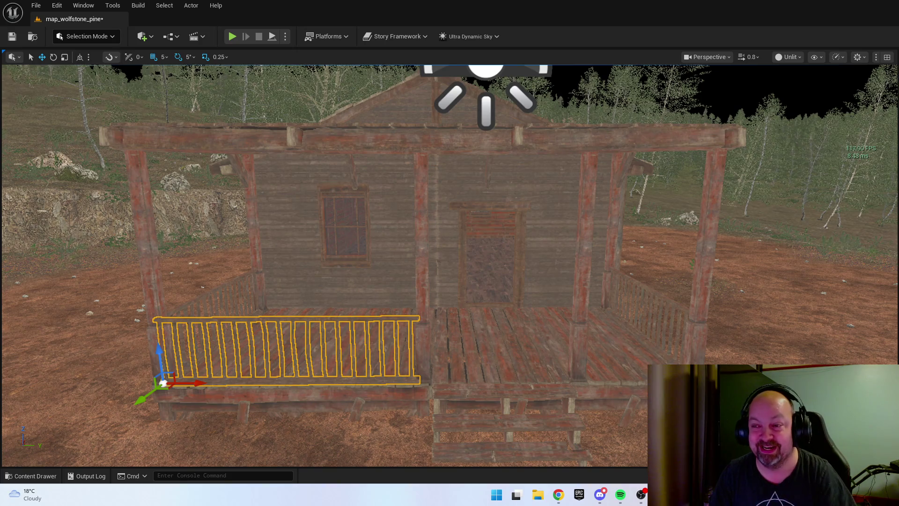
{"action": "scroll", "coordinate": [385, 364], "scroll_direction": "down", "scroll_amount": 2}
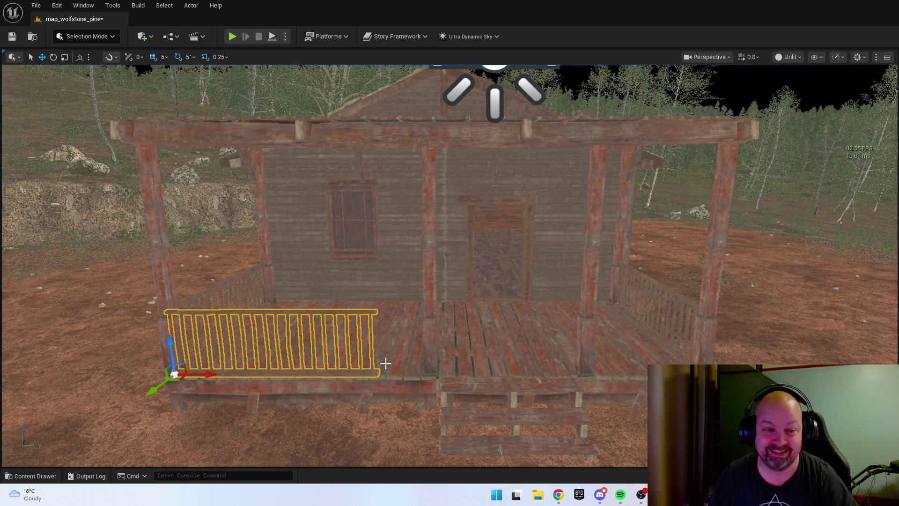
{"action": "left_click", "coordinate": [435, 365]}
Switch the viewport back to Lit and slide the right post and steps left
{"action": "left_click", "coordinate": [790, 56]}
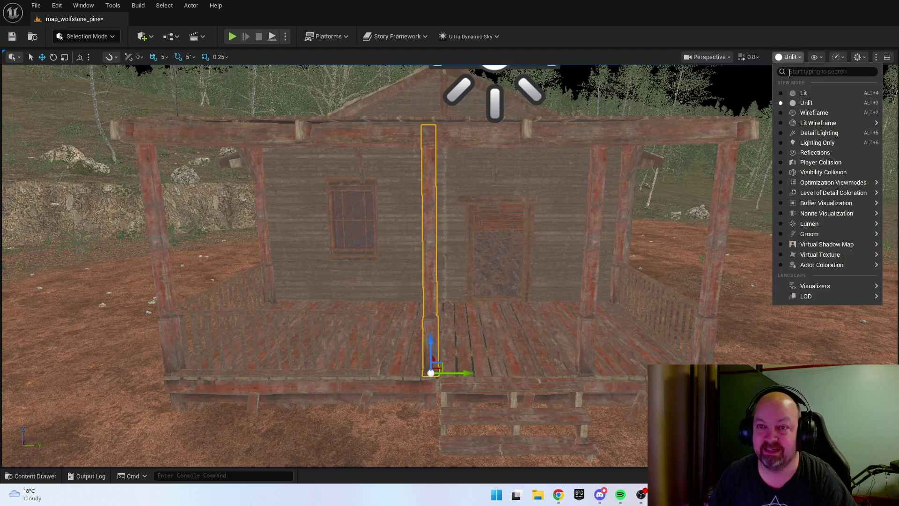
{"action": "left_click", "coordinate": [804, 92]}
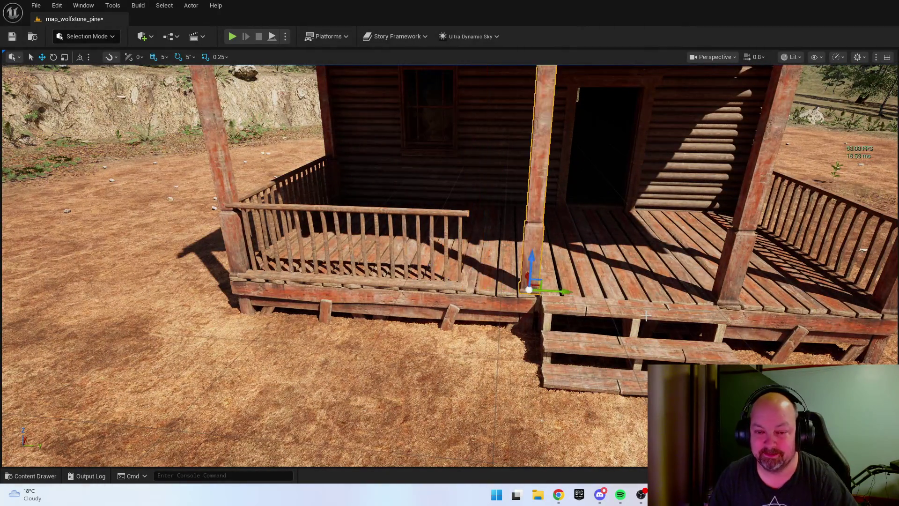
{"action": "left_click", "coordinate": [646, 315]}
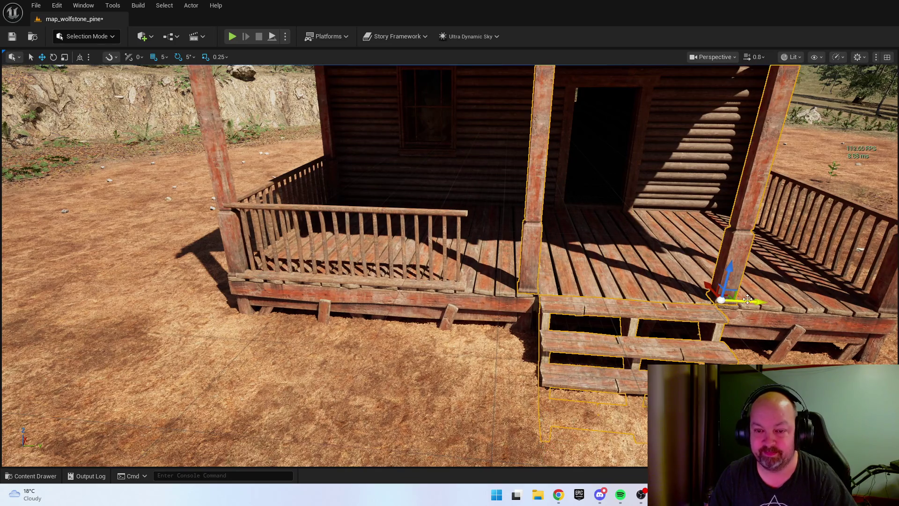
{"action": "left_click_drag", "start_coordinate": [747, 299], "coordinate": [693, 300]}
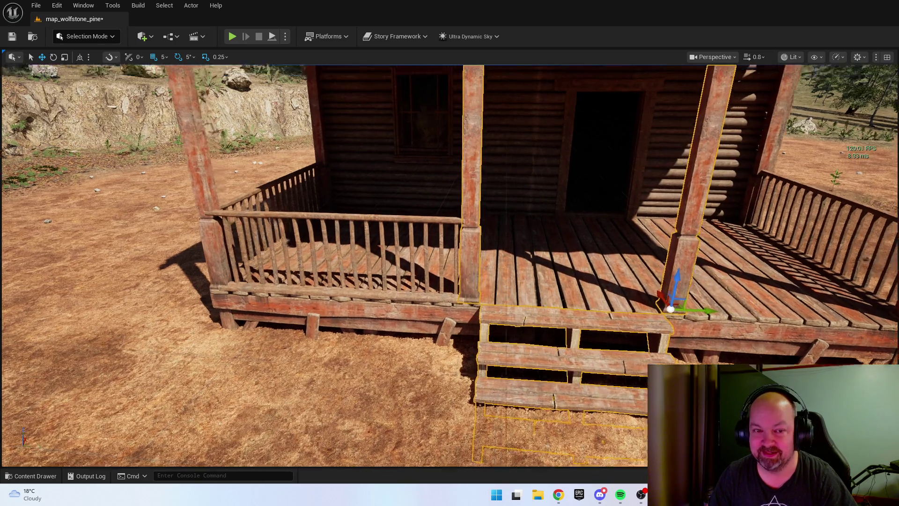
Move the left front railing to the porch's right front and nudge it slightly left
{"action": "key", "text": "w"}
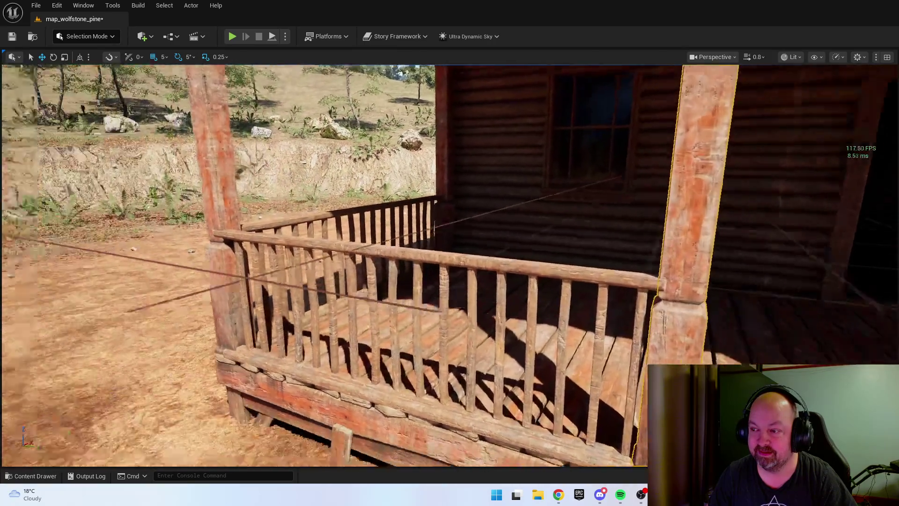
{"action": "key", "text": "a"}
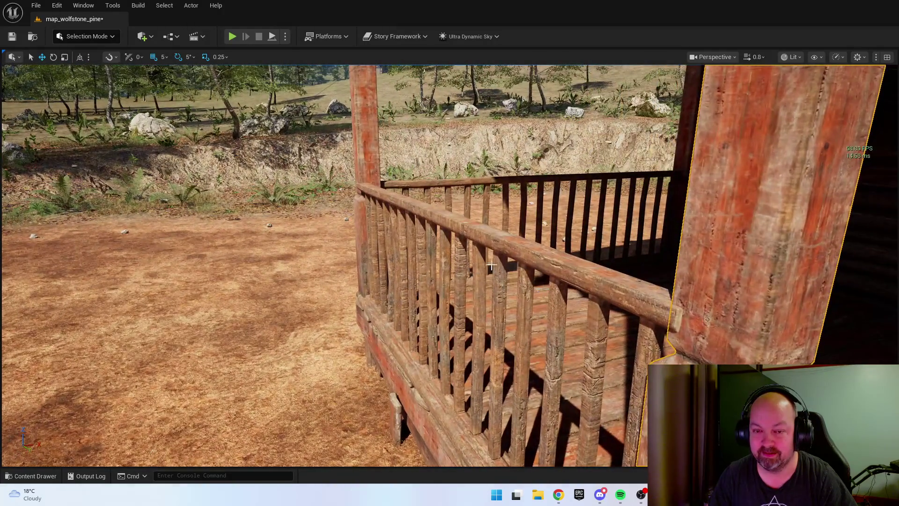
{"action": "left_click", "coordinate": [525, 258]}
{"action": "key", "text": "s"}
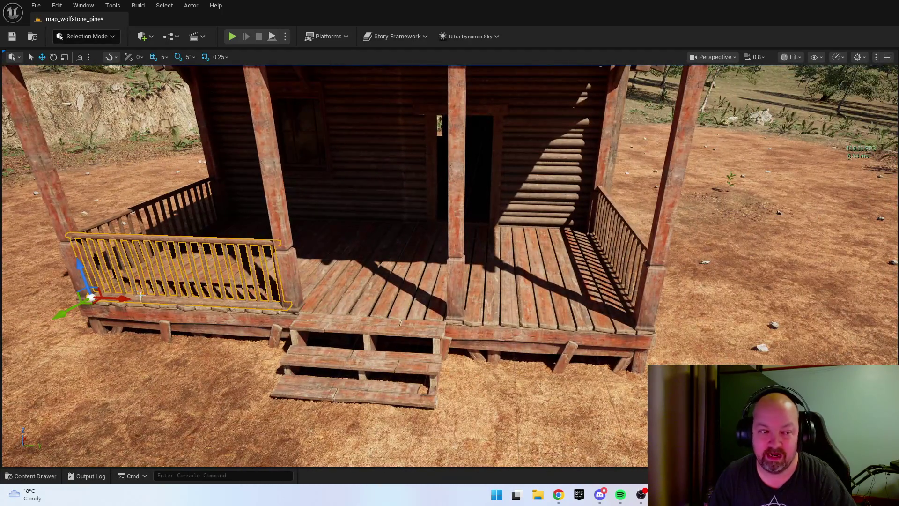
{"action": "left_click_drag", "start_coordinate": [128, 298], "coordinate": [493, 325]}
{"action": "key", "text": "s"}
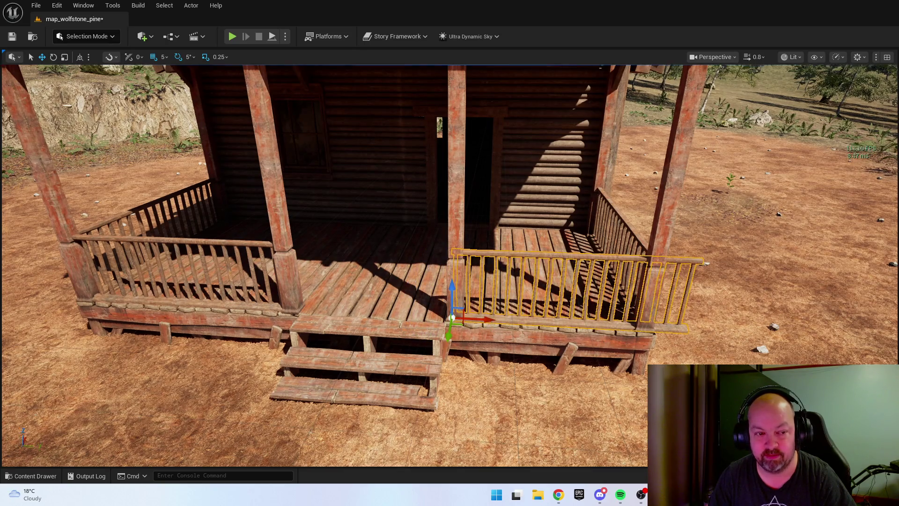
{"action": "key", "text": "d"}
{"action": "key", "text": "d"}
{"action": "key", "text": "w"}
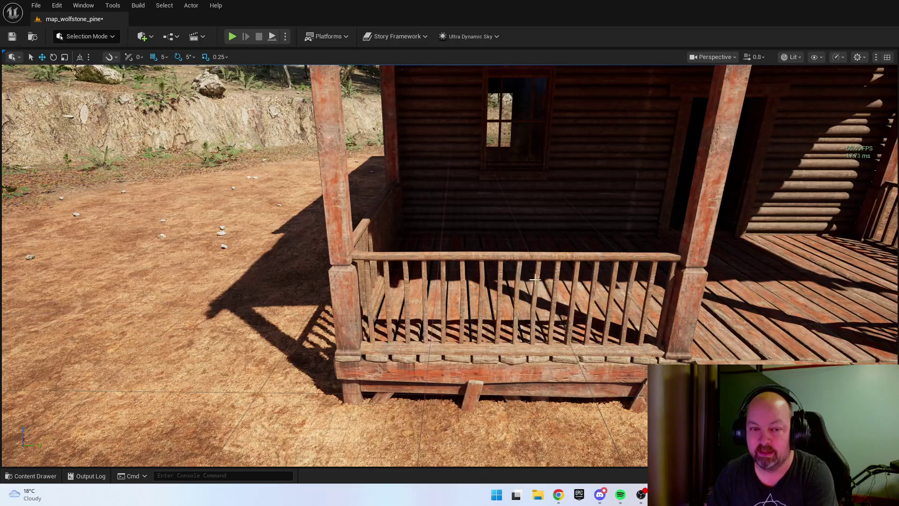
{"action": "left_click", "coordinate": [491, 276]}
{"action": "left_click", "coordinate": [395, 321]}
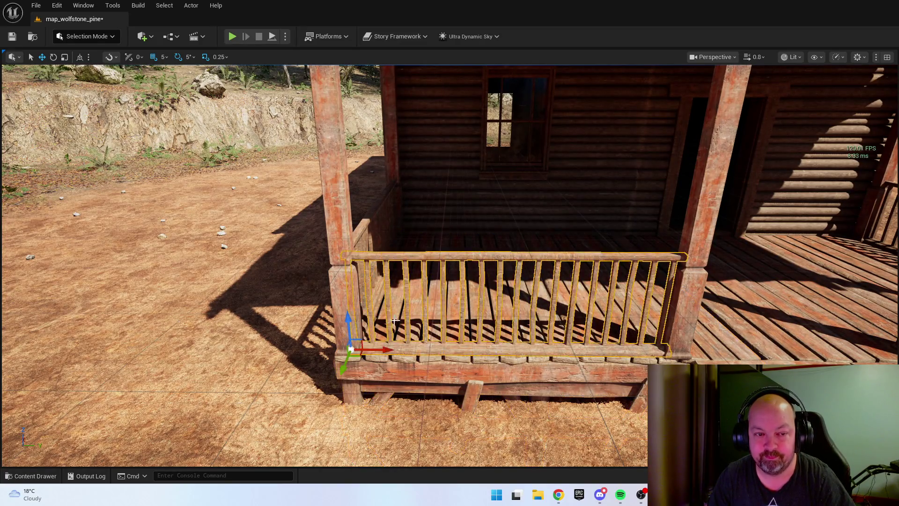
{"action": "left_click_drag", "start_coordinate": [387, 350], "coordinate": [383, 350]}
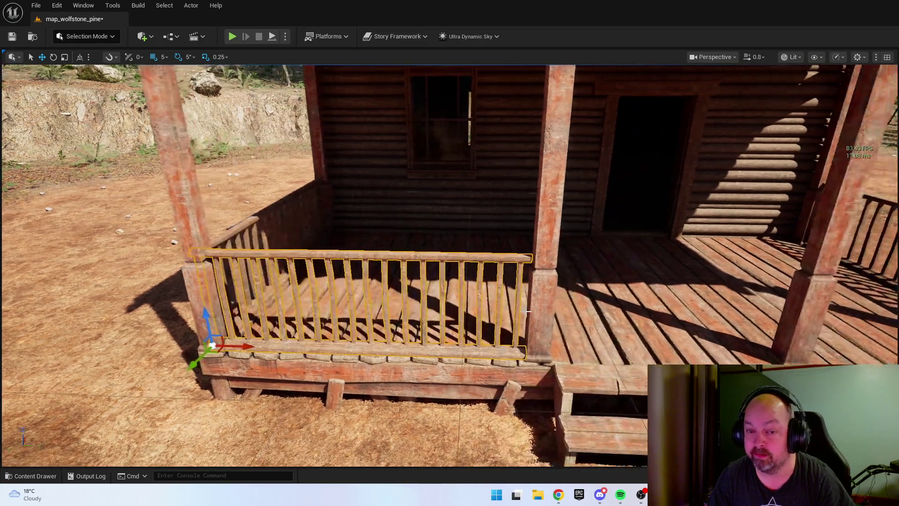
Shift the middle post, right post and front steps further left together
{"action": "left_click", "coordinate": [541, 370]}
{"action": "left_click", "coordinate": [541, 371], "text": "ctrl"}
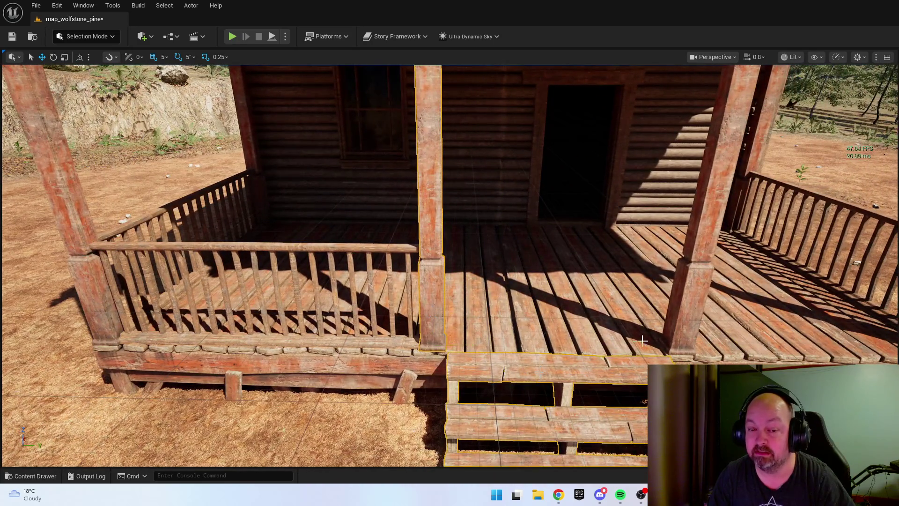
{"action": "left_click", "coordinate": [691, 328], "text": "ctrl"}
{"action": "left_click_drag", "start_coordinate": [706, 350], "coordinate": [704, 350]}
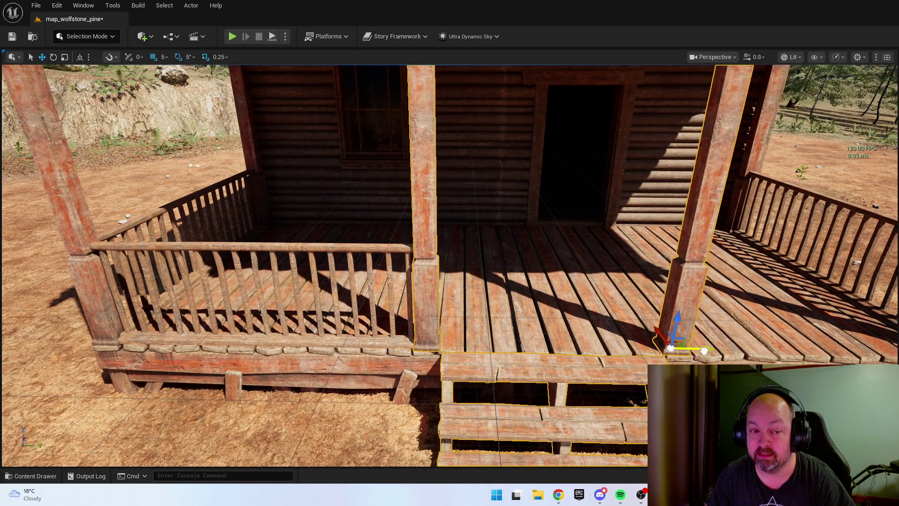
{"action": "scroll", "coordinate": [182, 259], "scroll_direction": "down", "scroll_amount": 5}
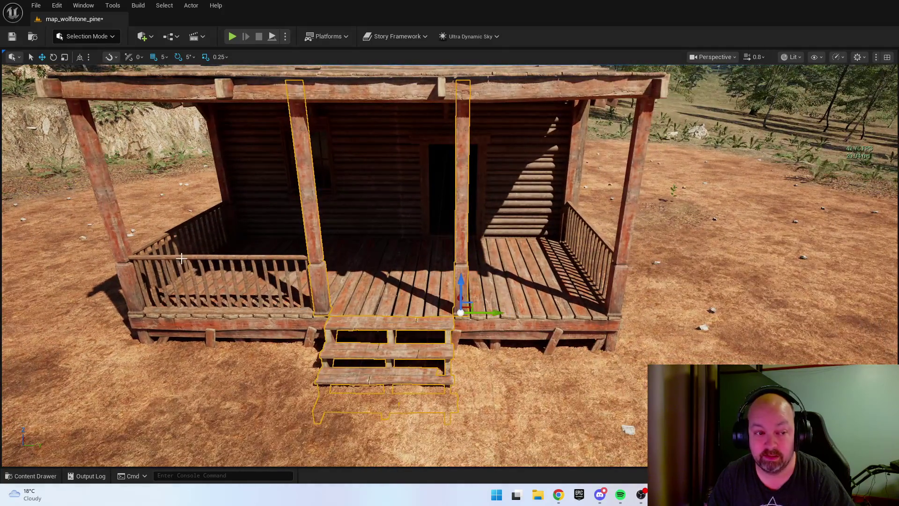
Alt-drag a copy of the left railing onto the right porch front, meeting the post
{"action": "left_click", "coordinate": [185, 257]}
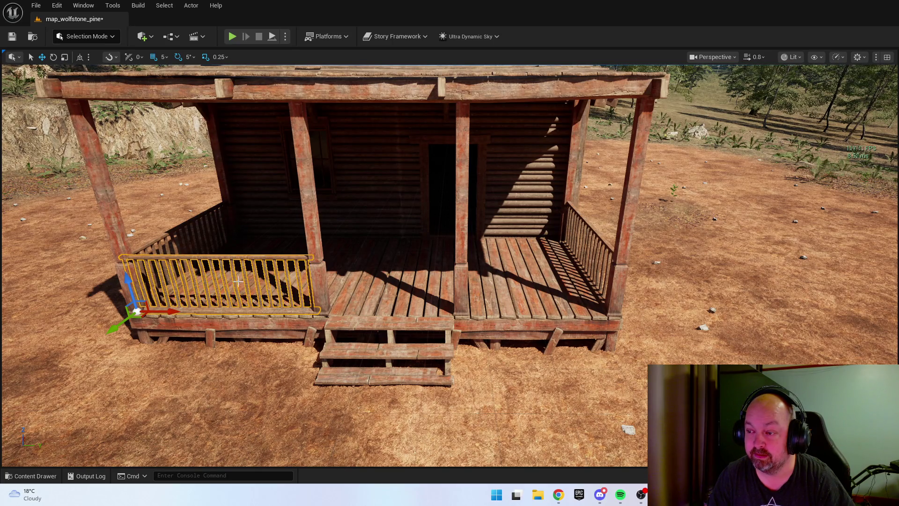
{"action": "left_click_drag", "start_coordinate": [176, 311], "coordinate": [494, 312]}
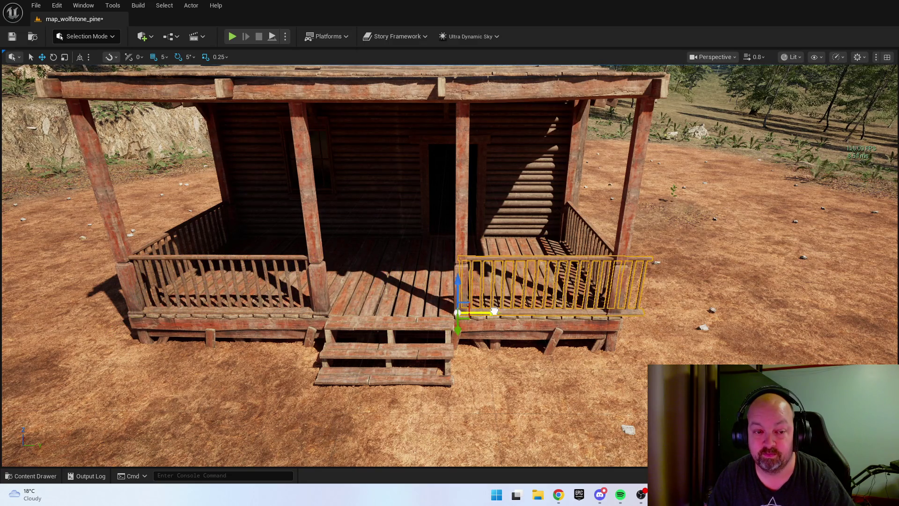
{"action": "scroll", "coordinate": [494, 311], "scroll_direction": "up", "scroll_amount": 3}
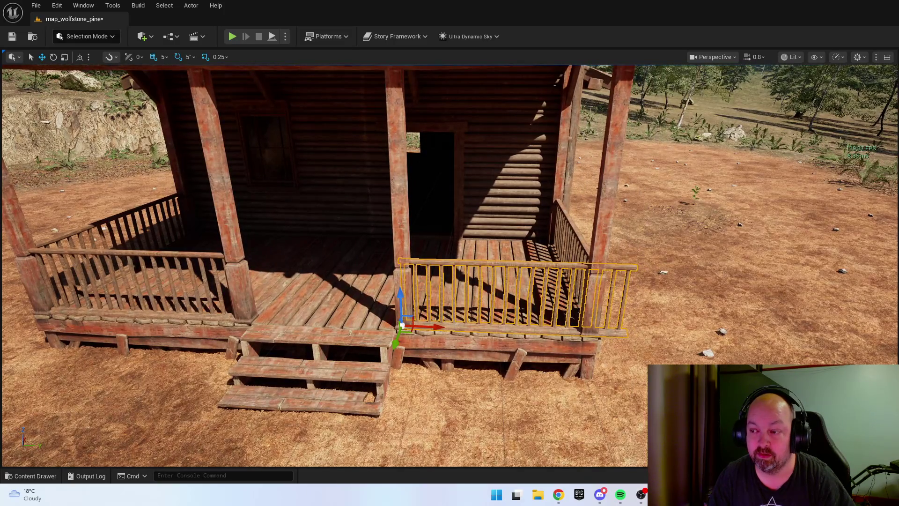
{"action": "scroll", "coordinate": [449, 265], "scroll_direction": "up", "scroll_amount": 5}
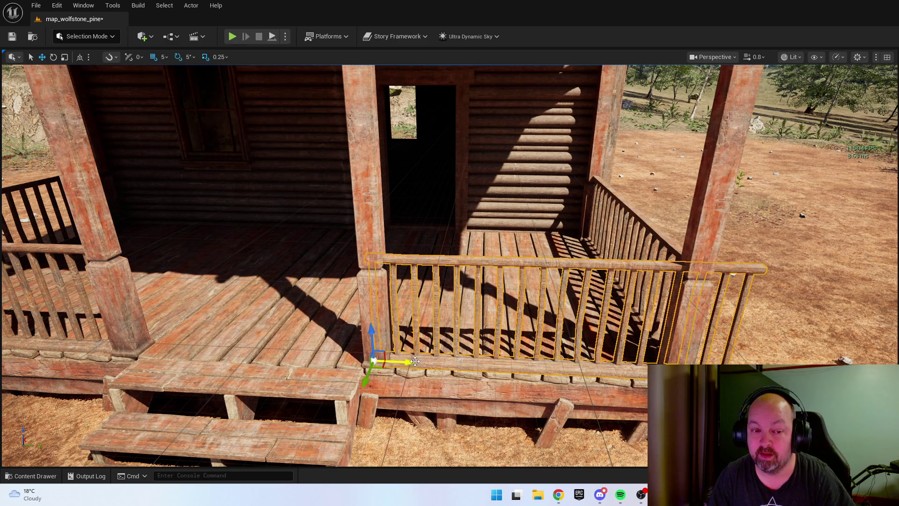
{"action": "left_click_drag", "start_coordinate": [415, 361], "coordinate": [355, 360]}
Slide the front steps left until centred between the middle porch posts, then deselect
{"action": "left_click", "coordinate": [388, 310]}
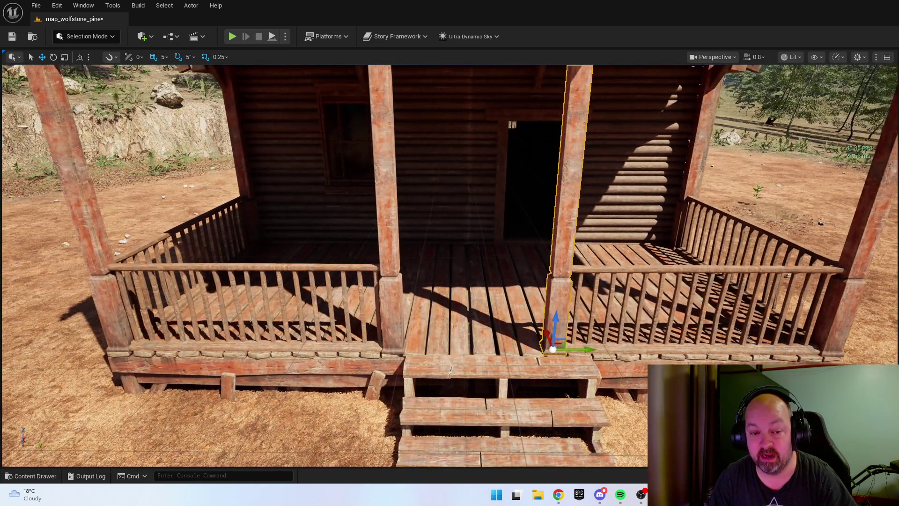
{"action": "left_click", "coordinate": [532, 375]}
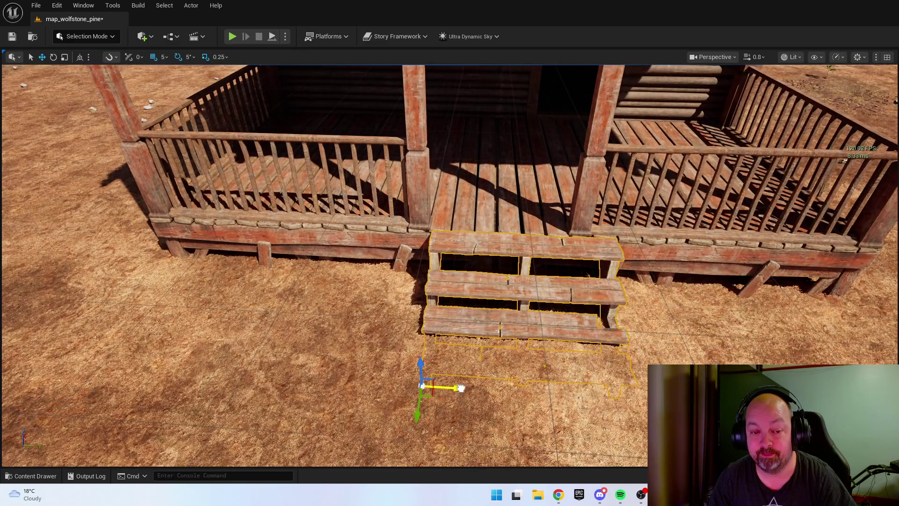
{"action": "left_click_drag", "start_coordinate": [456, 387], "coordinate": [433, 386]}
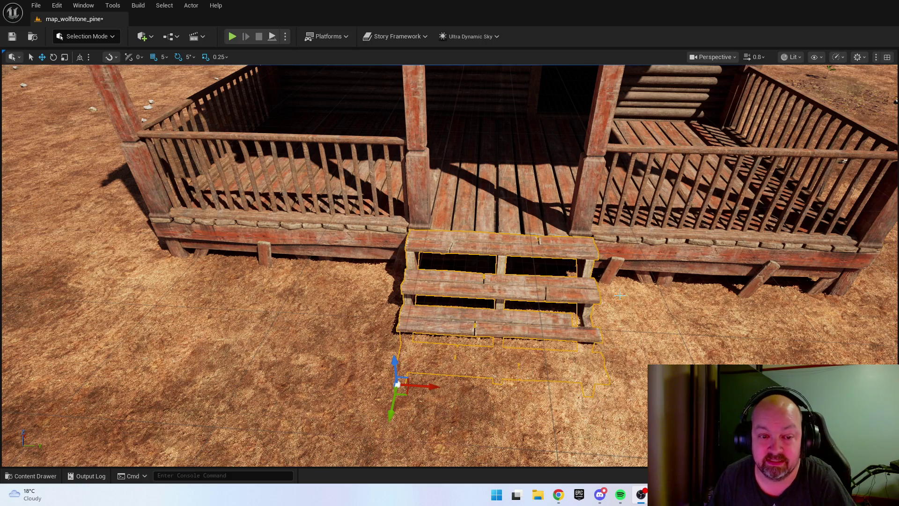
{"action": "scroll", "coordinate": [619, 295], "scroll_direction": "down", "scroll_amount": 10}
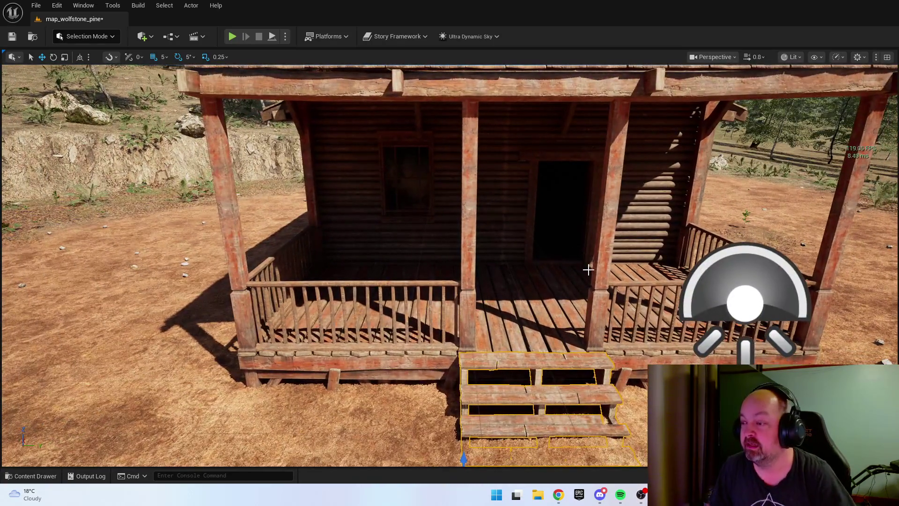
{"action": "left_click", "coordinate": [770, 297]}
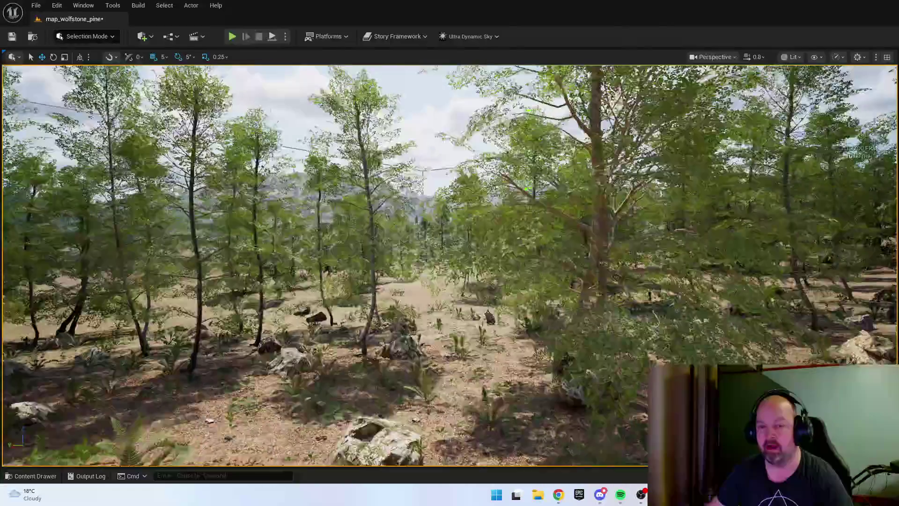
Fly down from an aerial view over the lake to the camp with the rusty truck
{"action": "scroll", "coordinate": [449, 266], "scroll_direction": "up", "scroll_amount": 2}
{"action": "key", "text": "e"}
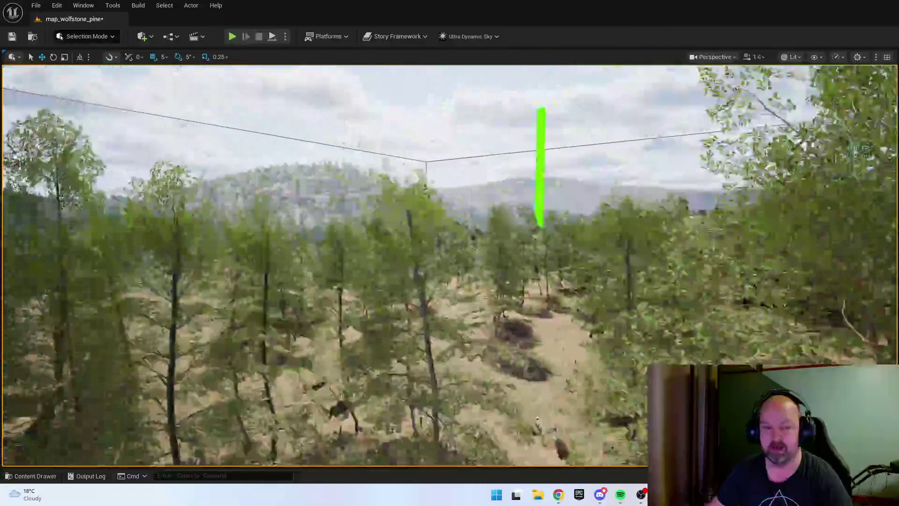
{"action": "key", "text": "w"}
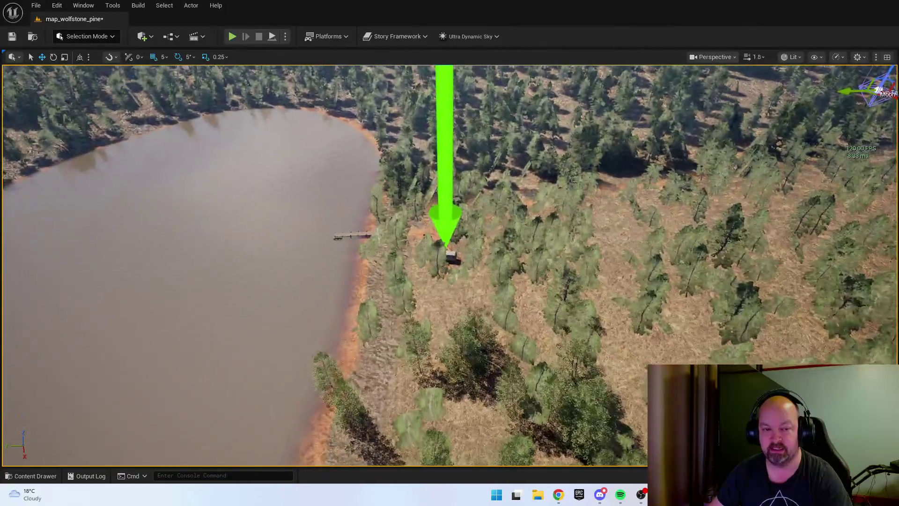
{"action": "scroll", "coordinate": [449, 266], "scroll_direction": "up", "scroll_amount": 2}
{"action": "key", "text": "w"}
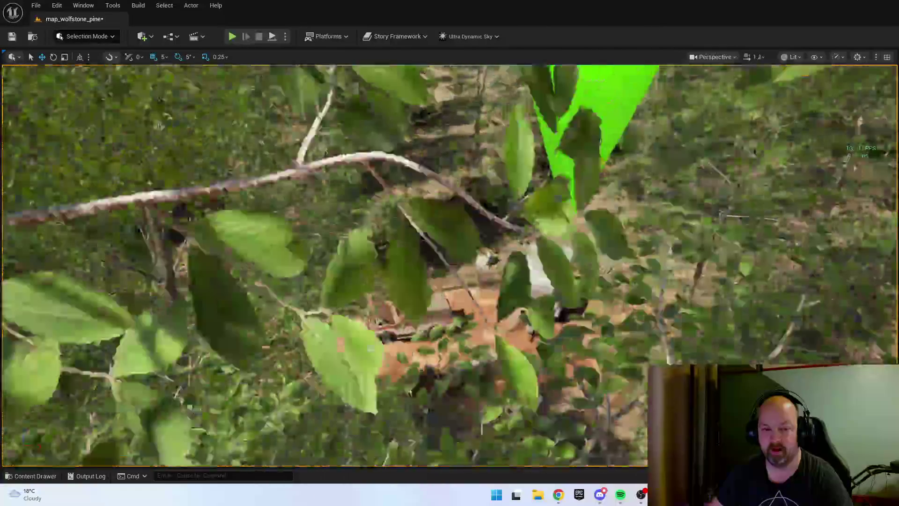
{"action": "scroll", "coordinate": [449, 266], "scroll_direction": "down", "scroll_amount": 2}
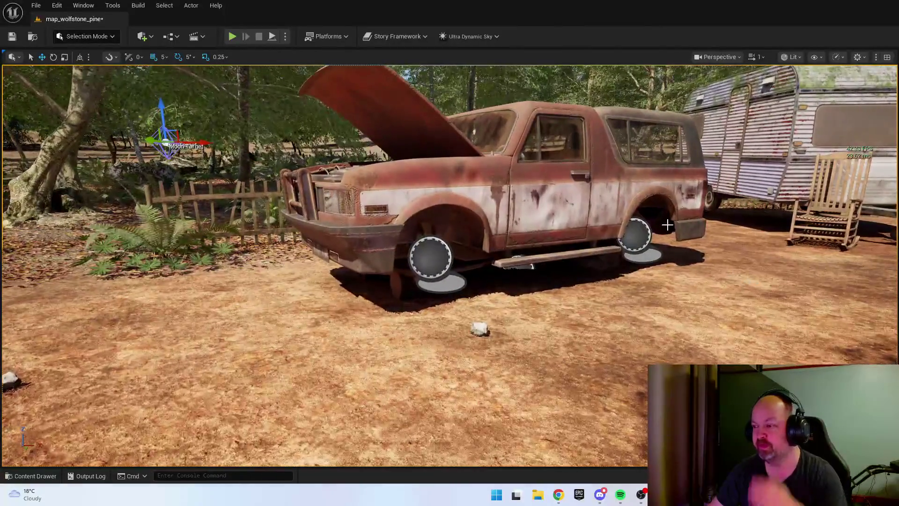
Select the rusty truck and move the view in closer around it
{"action": "left_click", "coordinate": [602, 204]}
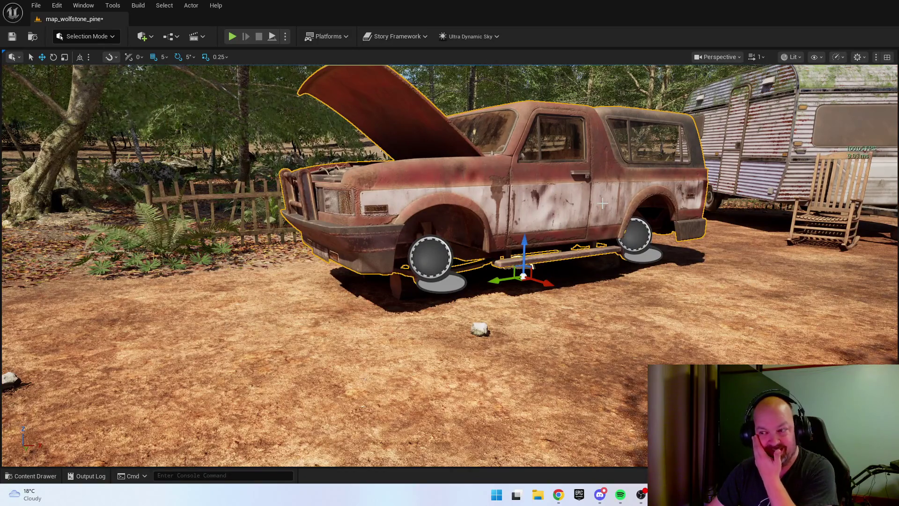
{"action": "key", "text": "s"}
{"action": "key", "text": "w"}
{"action": "key", "text": "a"}
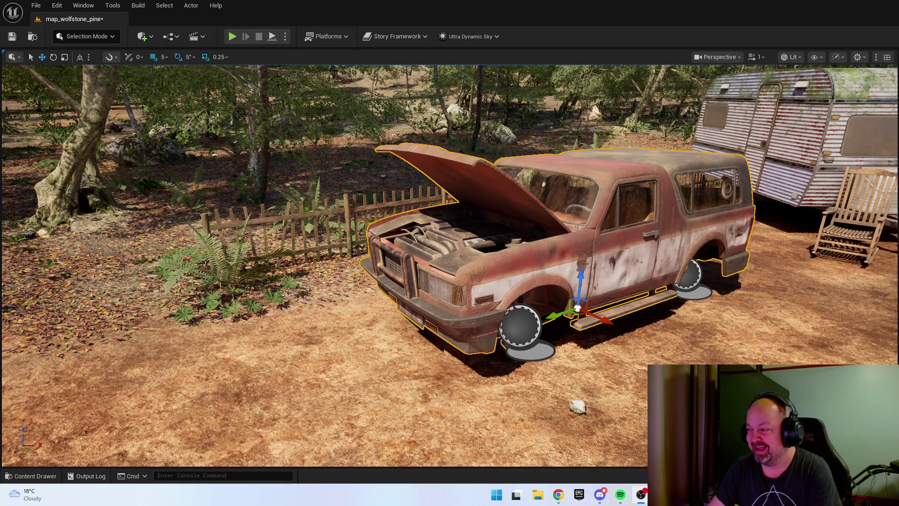
{"action": "key", "text": "alt+Tab"}
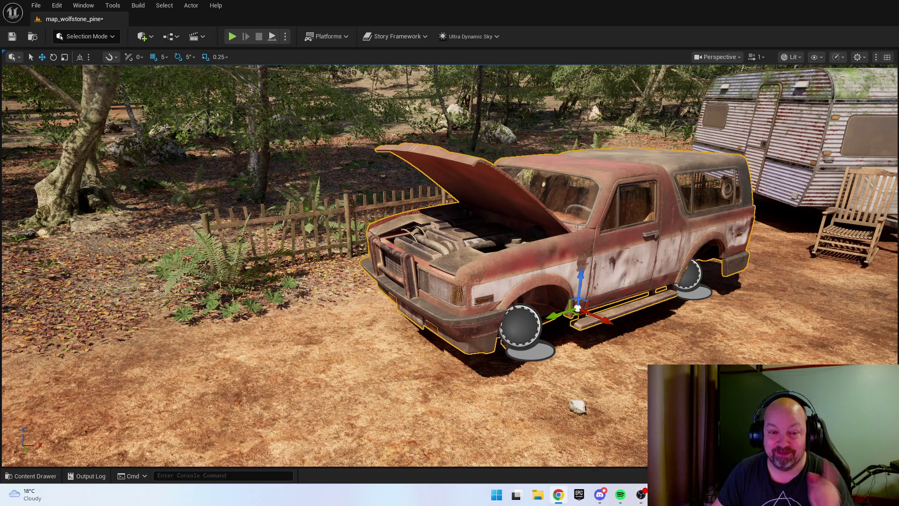
{"action": "left_click_drag", "start_coordinate": [679, 349], "coordinate": [701, 345]}
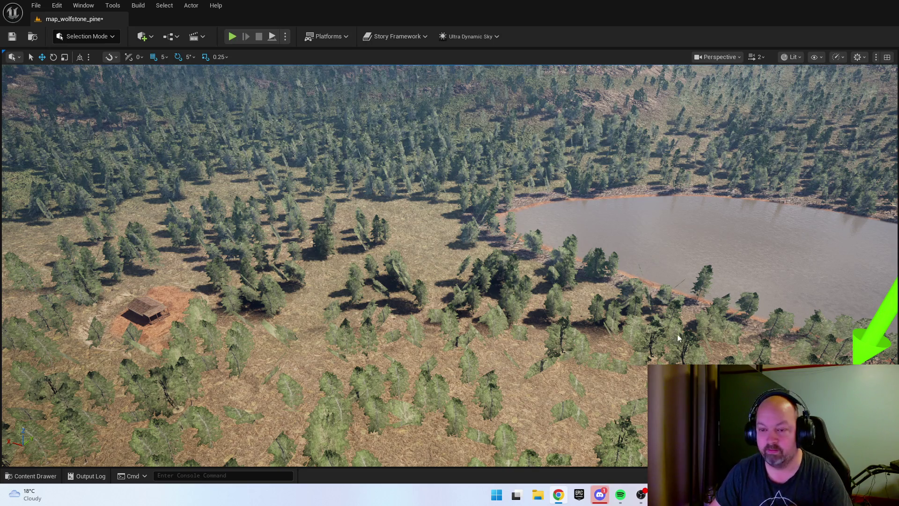
Fly toward the cabin clearing and frame the marker above the cabin
{"action": "left_click_drag", "start_coordinate": [679, 339], "coordinate": [769, 286]}
{"action": "mouse_move", "coordinate": [837, 255]}
{"action": "left_mouse_down"}
{"action": "mouse_move", "coordinate": [829, 232]}
{"action": "mouse_move", "coordinate": [824, 252]}
{"action": "left_mouse_up"}
{"action": "key", "text": "f"}
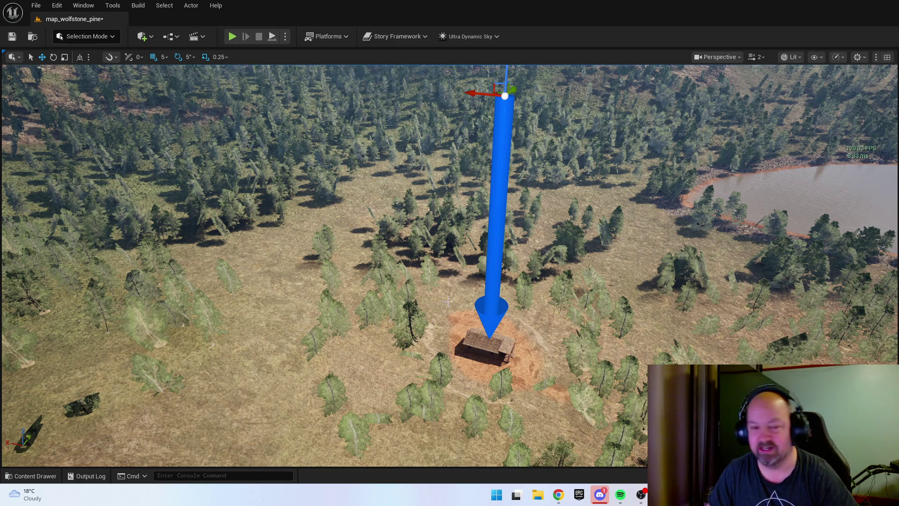
{"action": "scroll", "coordinate": [450, 262], "scroll_direction": "up", "scroll_amount": 5}
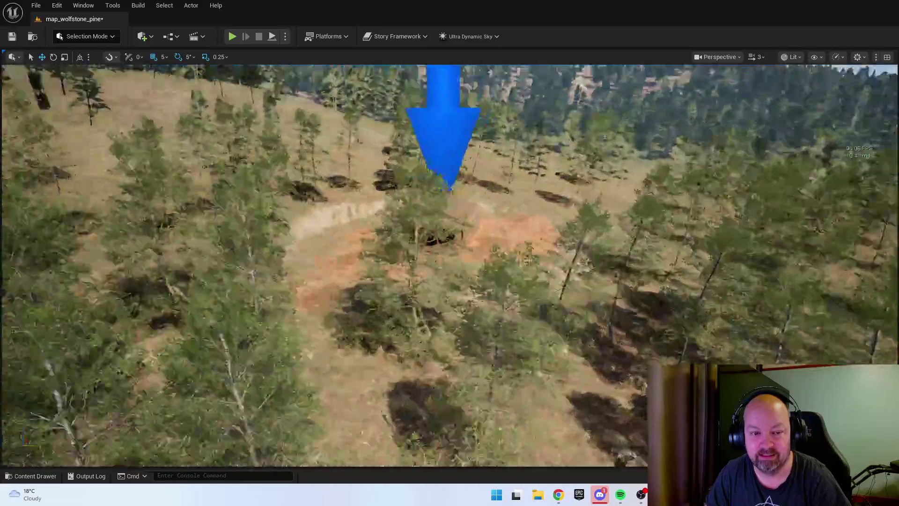
Fly inside the cabin, back out to face the porch, and deselect the light
{"action": "key", "text": "w"}
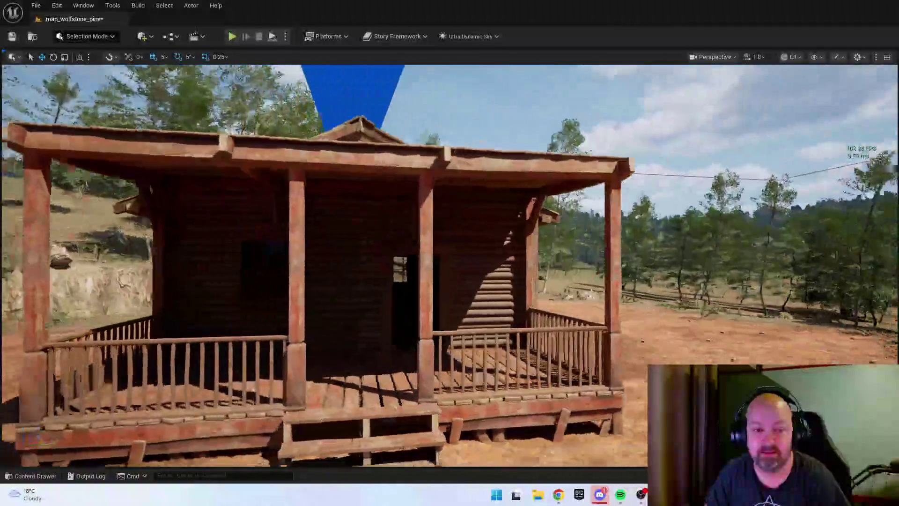
{"action": "key", "text": "w"}
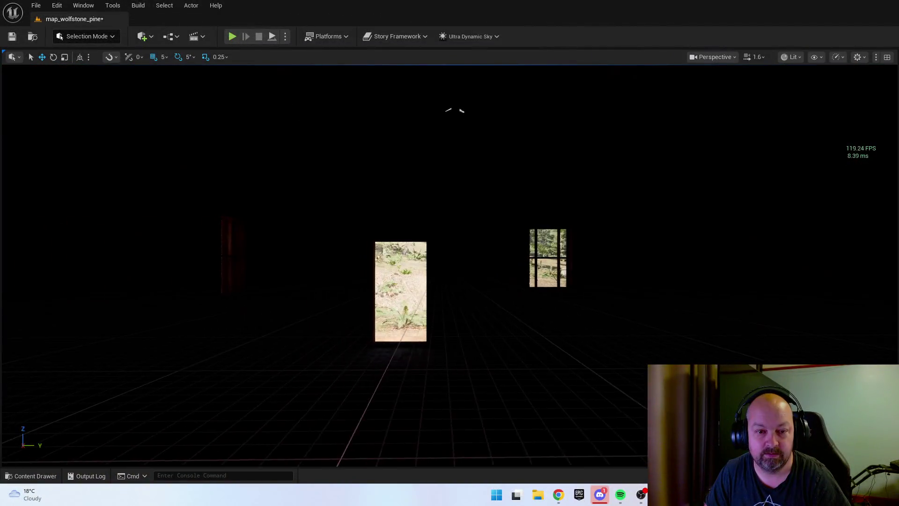
{"action": "key", "text": "s"}
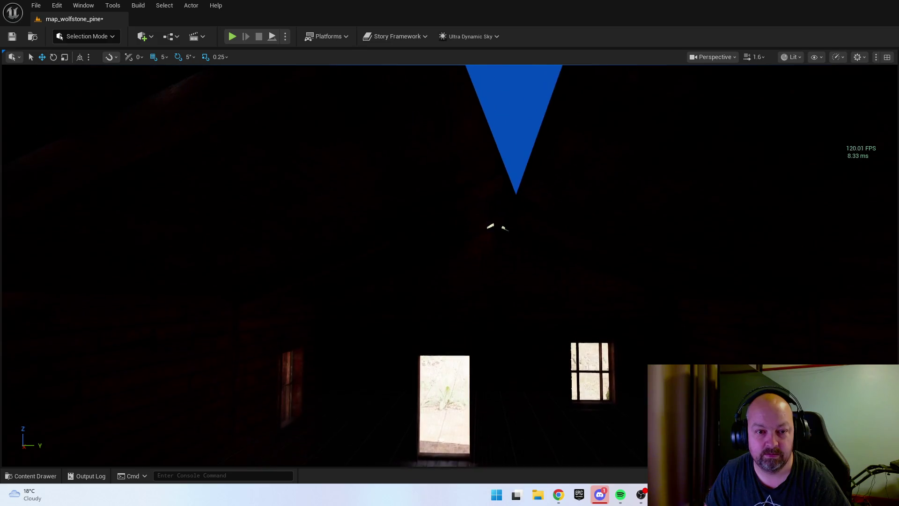
{"action": "key", "text": "w"}
{"action": "key", "text": "s"}
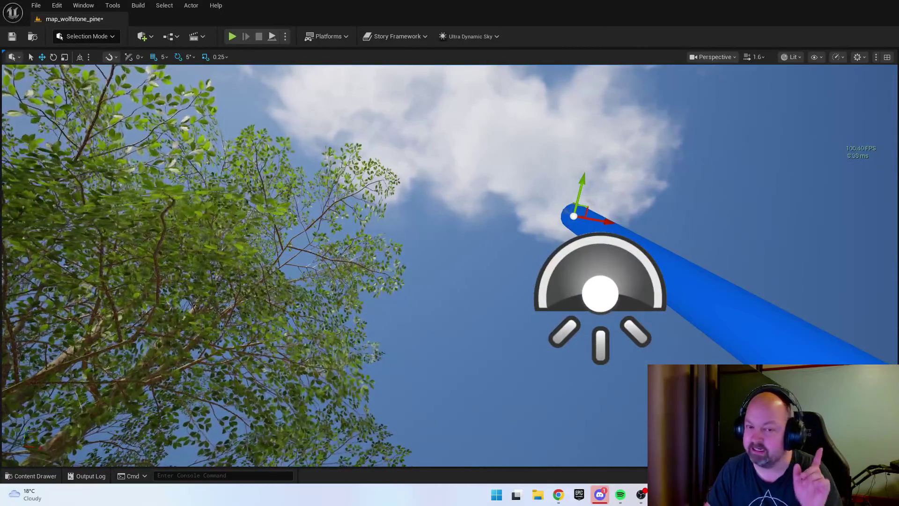
{"action": "key", "text": "Escape"}
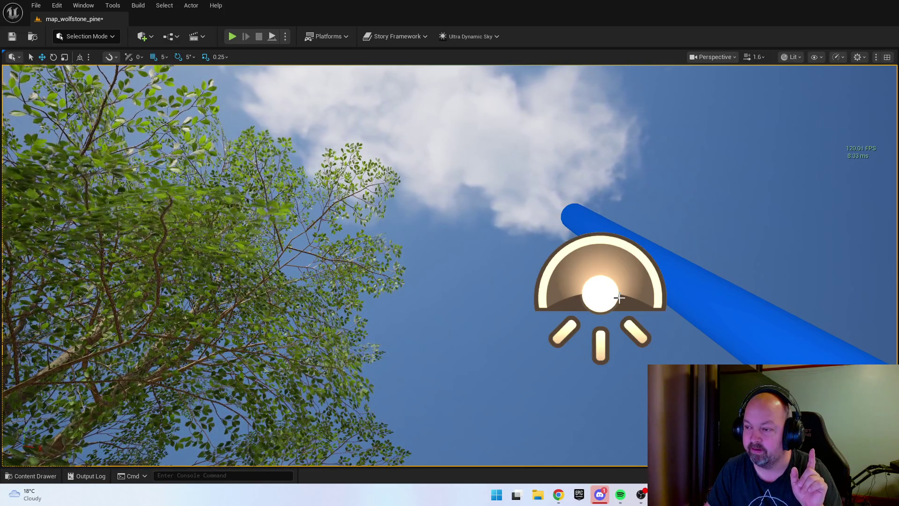
Swing the view down to ground level and look down over the porch
{"action": "mouse_move", "coordinate": [620, 297]}
{"action": "left_mouse_down"}
{"action": "mouse_move", "coordinate": [620, 374]}
{"action": "mouse_move", "coordinate": [656, 374]}
{"action": "left_mouse_up"}
{"action": "scroll", "coordinate": [620, 375], "scroll_direction": "down", "scroll_amount": 2}
{"action": "scroll", "coordinate": [247, 131], "scroll_direction": "down", "scroll_amount": 1}
{"action": "left_click_drag", "start_coordinate": [248, 141], "coordinate": [247, 83]}
Enter Landscape mode, pick the Sculpt Smooth tool, then show the Paint tab's target layers
{"action": "left_click", "coordinate": [87, 36]}
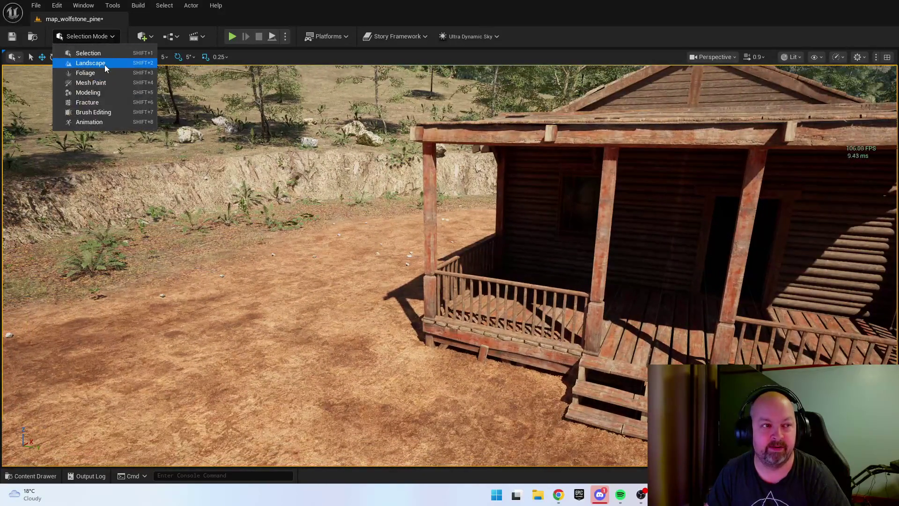
{"action": "left_click", "coordinate": [105, 64]}
{"action": "left_click_drag", "start_coordinate": [422, 234], "coordinate": [422, 267]}
{"action": "left_click", "coordinate": [40, 83]}
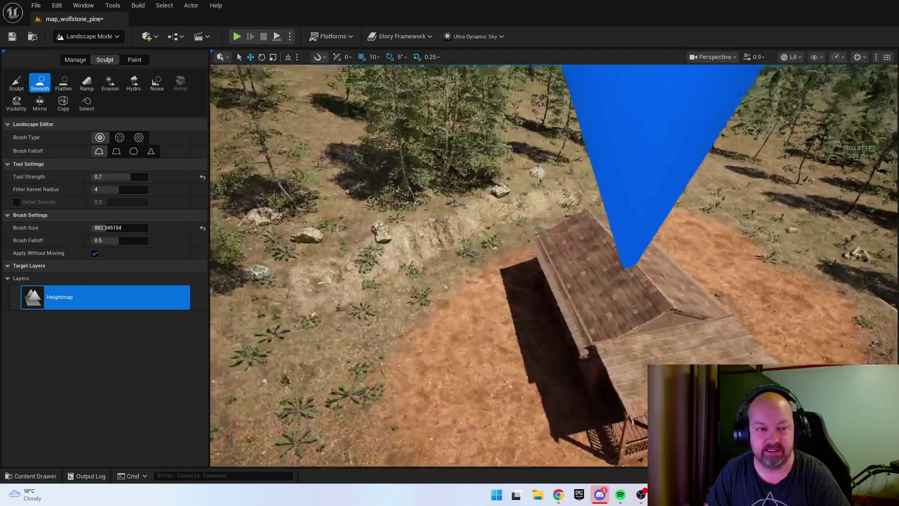
{"action": "mouse_move", "coordinate": [567, 220]}
{"action": "left_mouse_down"}
{"action": "mouse_move", "coordinate": [546, 281]}
{"action": "mouse_move", "coordinate": [529, 424]}
{"action": "mouse_move", "coordinate": [526, 227]}
{"action": "left_mouse_up"}
{"action": "mouse_move", "coordinate": [745, 269]}
{"action": "left_mouse_down"}
{"action": "mouse_move", "coordinate": [750, 238]}
{"action": "mouse_move", "coordinate": [726, 295]}
{"action": "left_mouse_up"}
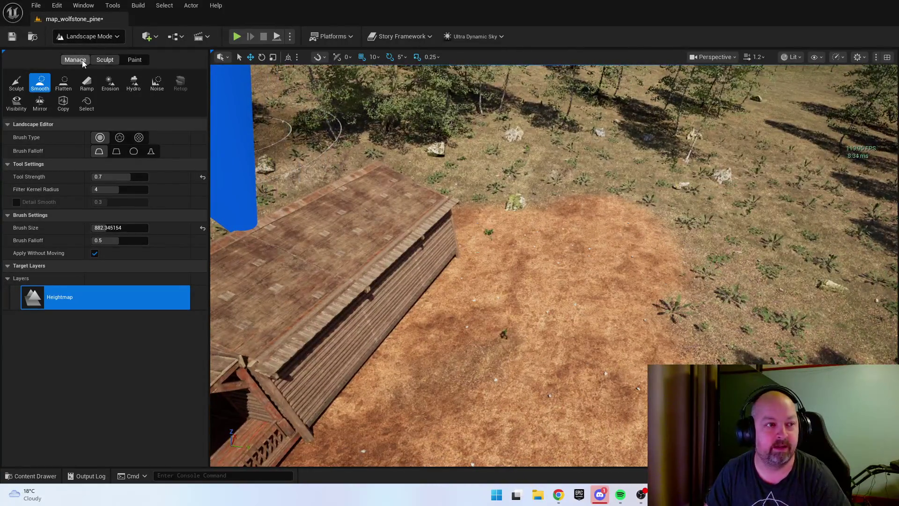
{"action": "left_click", "coordinate": [135, 60]}
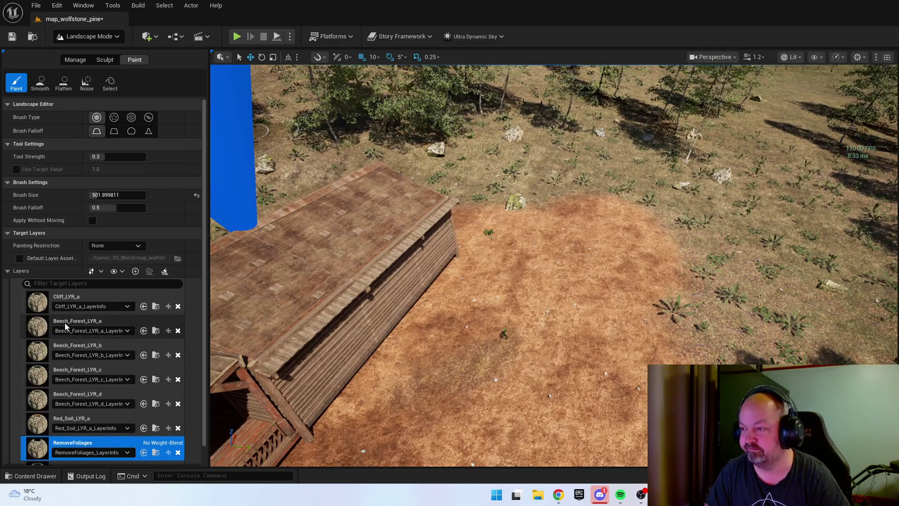
Select the Red_Soil_LYR_a layer and paint red soil across the clearing in front of the cabin
{"action": "key", "text": "Right"}
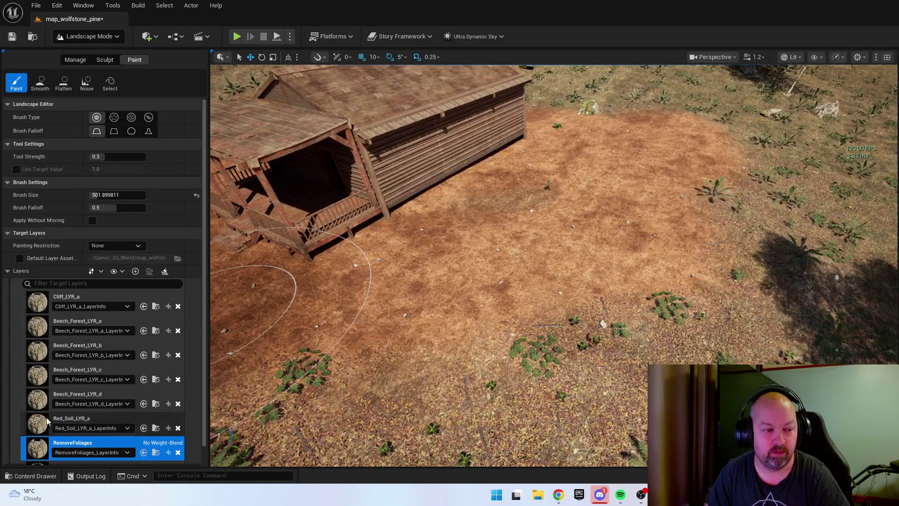
{"action": "left_click", "coordinate": [96, 420]}
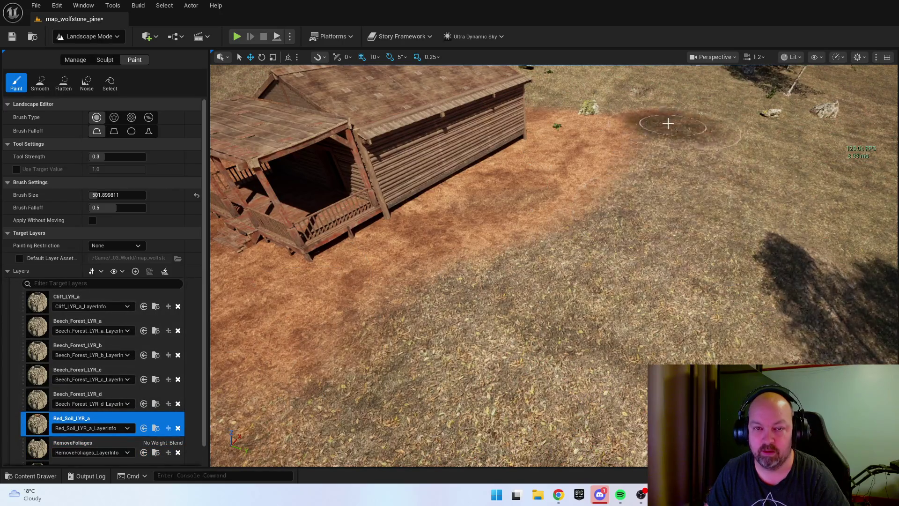
{"action": "scroll", "coordinate": [707, 185], "scroll_direction": "down", "scroll_amount": 3}
{"action": "key", "text": "Left"}
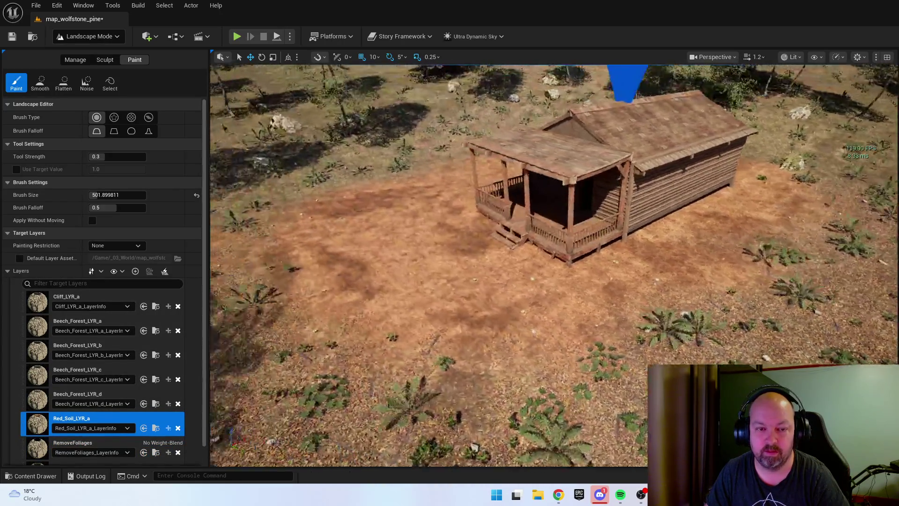
{"action": "key", "text": "Left"}
{"action": "scroll", "coordinate": [522, 372], "scroll_direction": "up", "scroll_amount": 2}
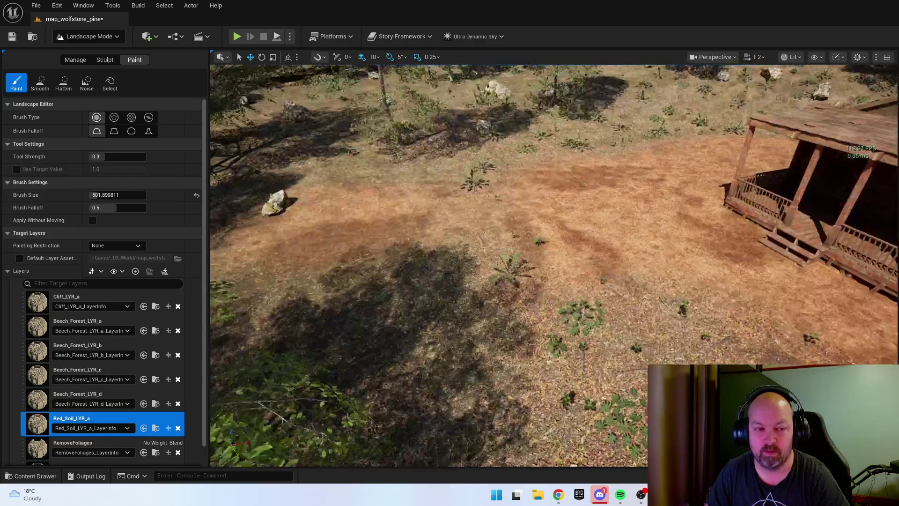
{"action": "scroll", "coordinate": [522, 266], "scroll_direction": "down", "scroll_amount": 3}
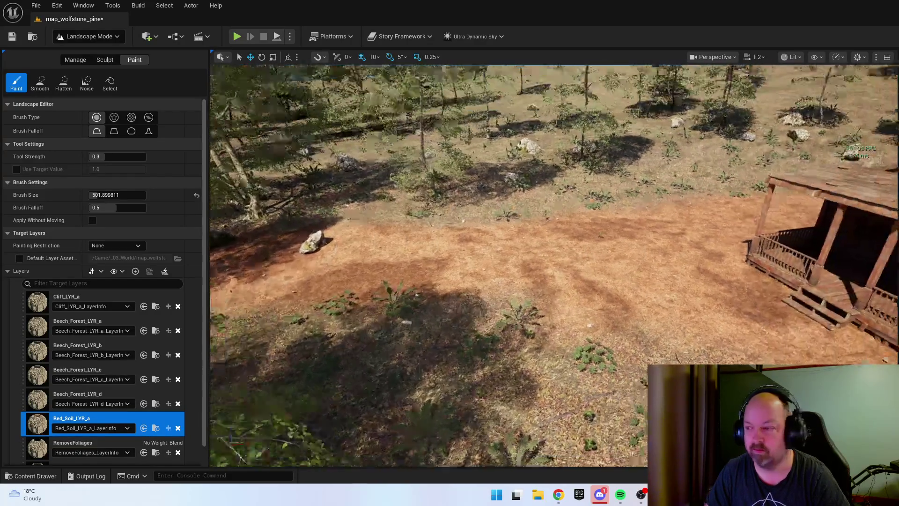
{"action": "key", "text": "Right"}
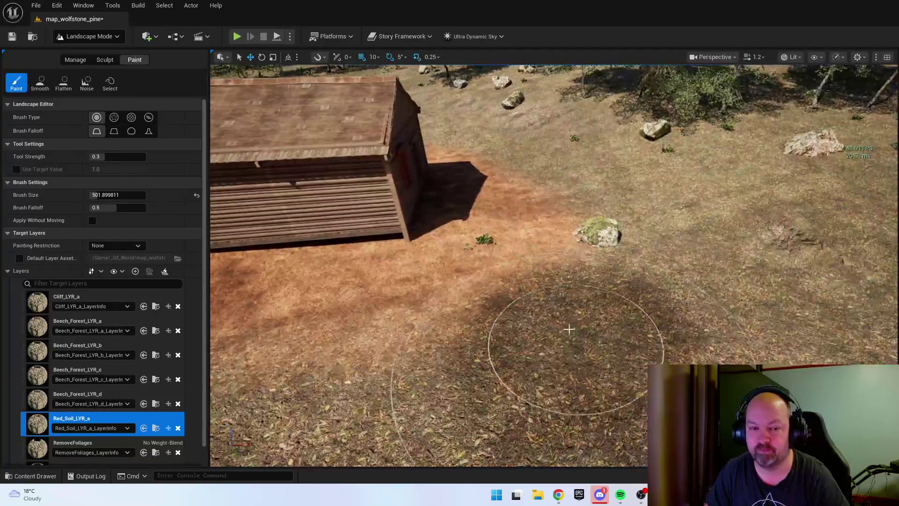
{"action": "scroll", "coordinate": [527, 300], "scroll_direction": "down", "scroll_amount": 4}
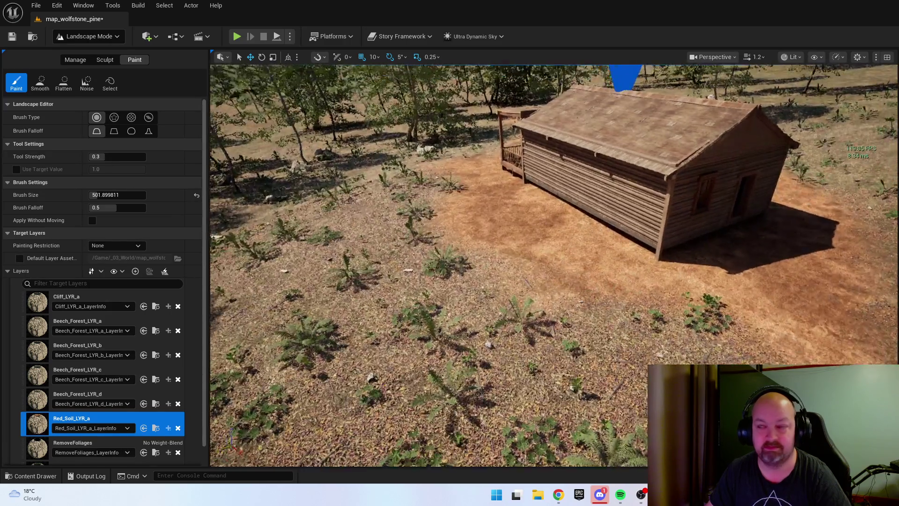
Paint red soil around the other sides of the cabin, then head back toward Selection Mode
{"action": "left_click_drag", "start_coordinate": [743, 231], "coordinate": [743, 230]}
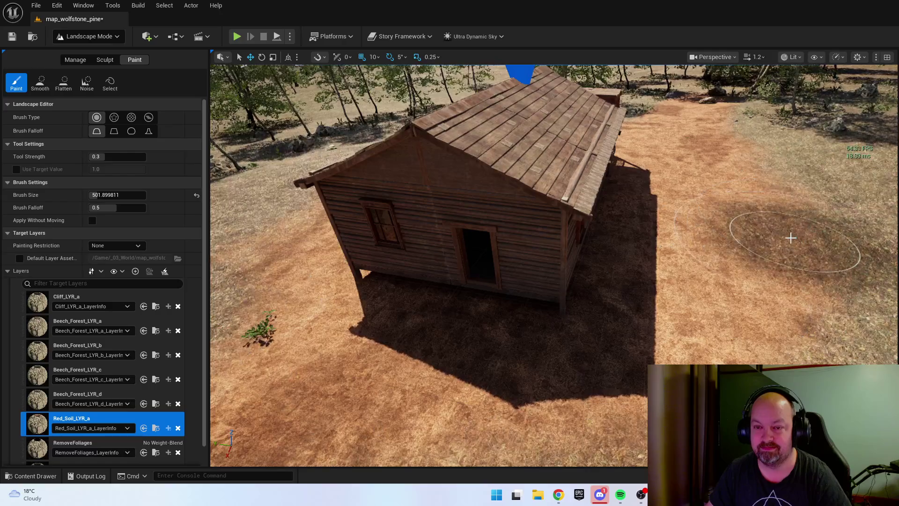
{"action": "left_click_drag", "start_coordinate": [742, 231], "coordinate": [743, 231]}
{"action": "left_click_drag", "start_coordinate": [728, 276], "coordinate": [729, 276]}
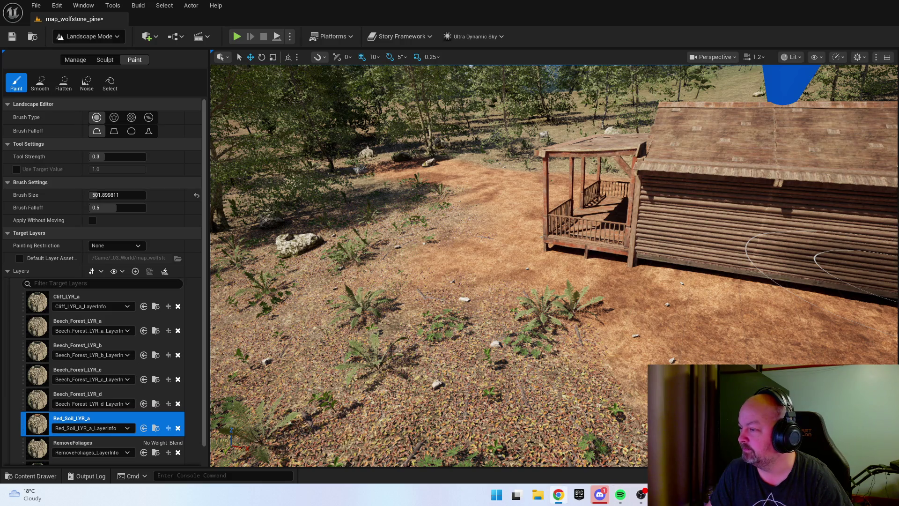
{"action": "left_click_drag", "start_coordinate": [688, 277], "coordinate": [797, 286]}
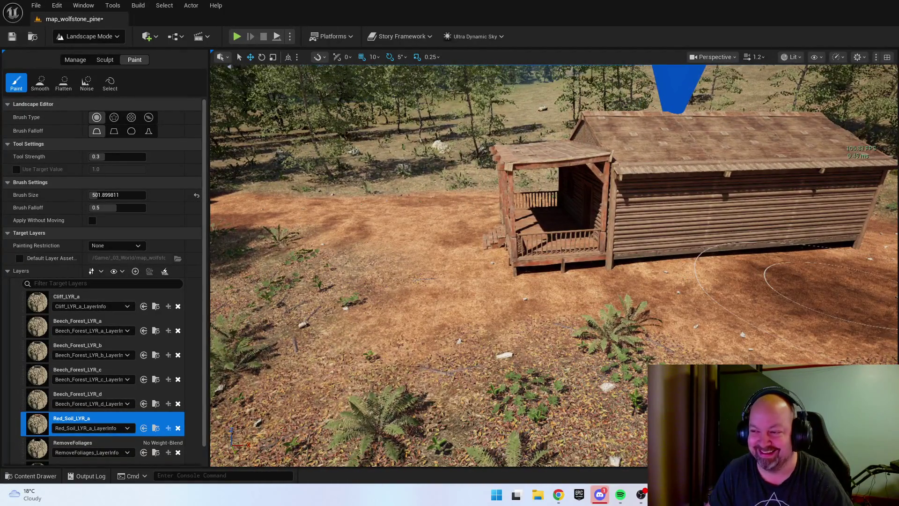
{"action": "left_click", "coordinate": [111, 37]}
Return to Selection Mode and disable realtime updates under Performance and Scalability
{"action": "left_click", "coordinate": [89, 54]}
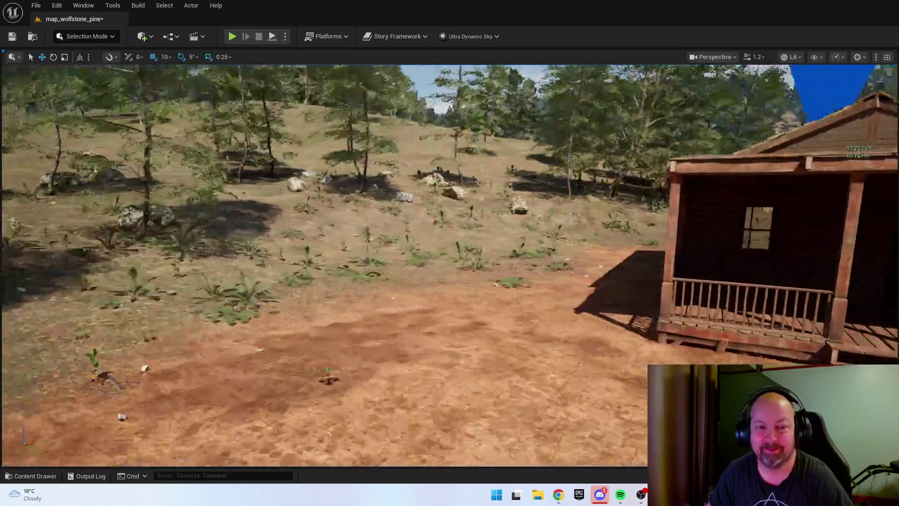
{"action": "mouse_move", "coordinate": [449, 262]}
{"action": "left_mouse_down"}
{"action": "mouse_move", "coordinate": [581, 224]}
{"action": "mouse_move", "coordinate": [614, 318]}
{"action": "left_mouse_up"}
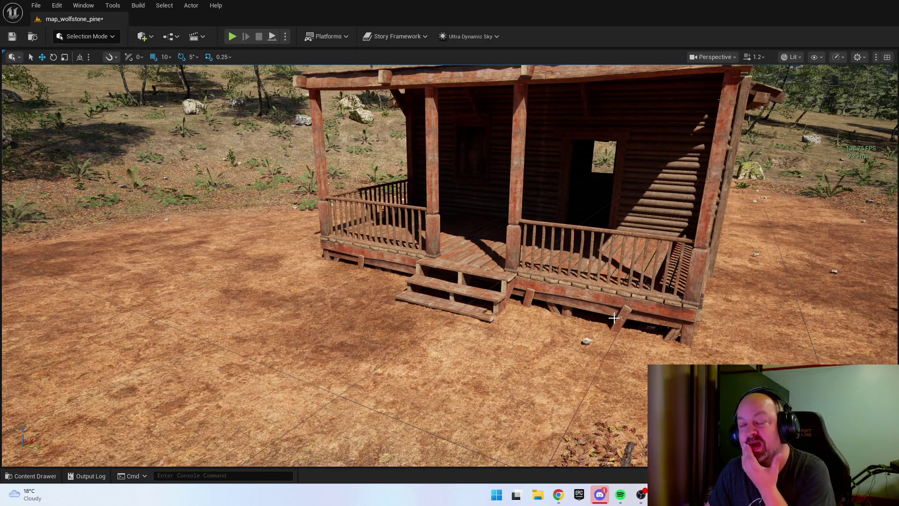
{"action": "left_click", "coordinate": [823, 58]}
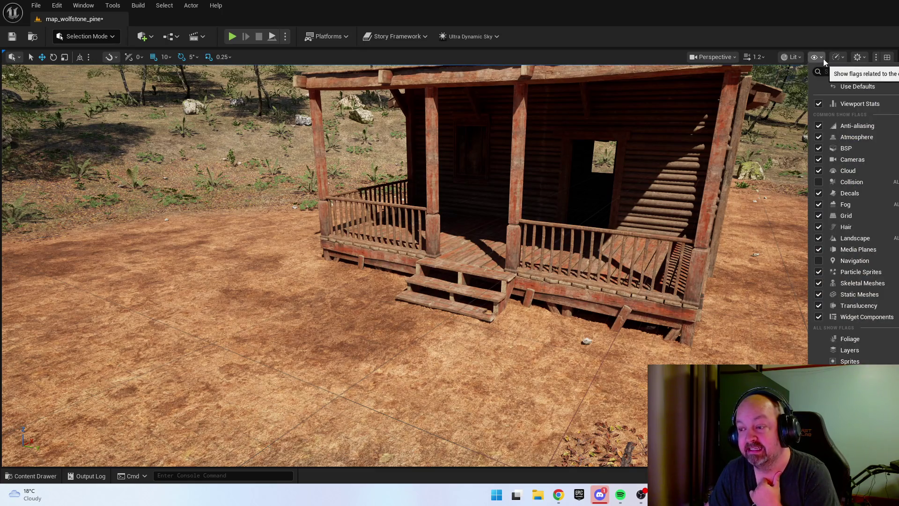
{"action": "left_click", "coordinate": [839, 61]}
{"action": "left_click", "coordinate": [839, 61]}
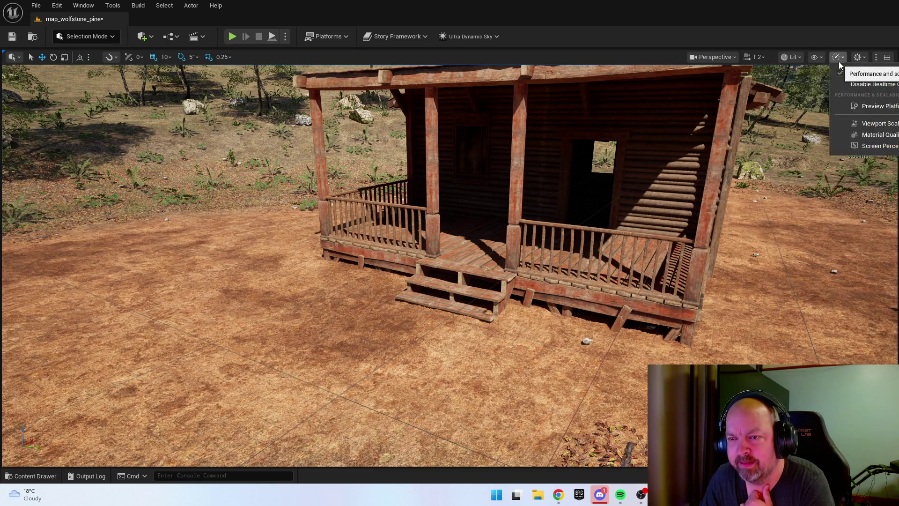
{"action": "mouse_move", "coordinate": [884, 123]}
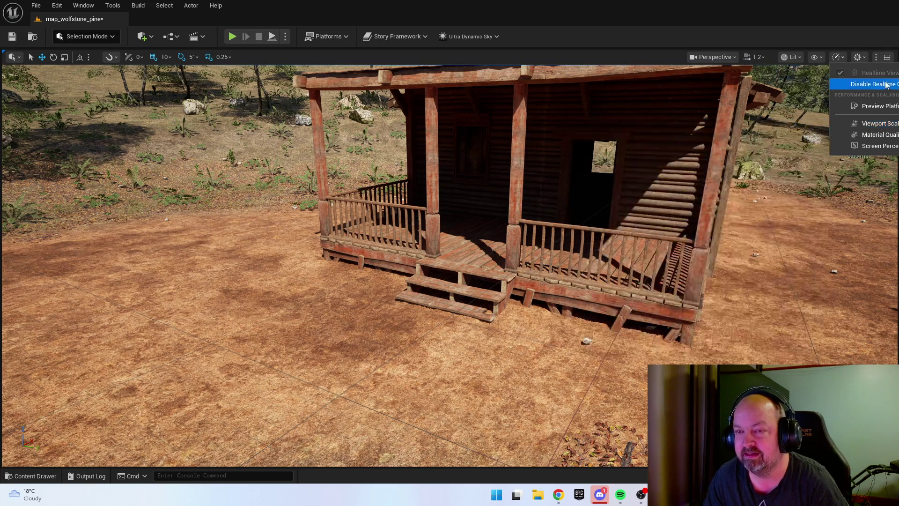
{"action": "left_click", "coordinate": [861, 57]}
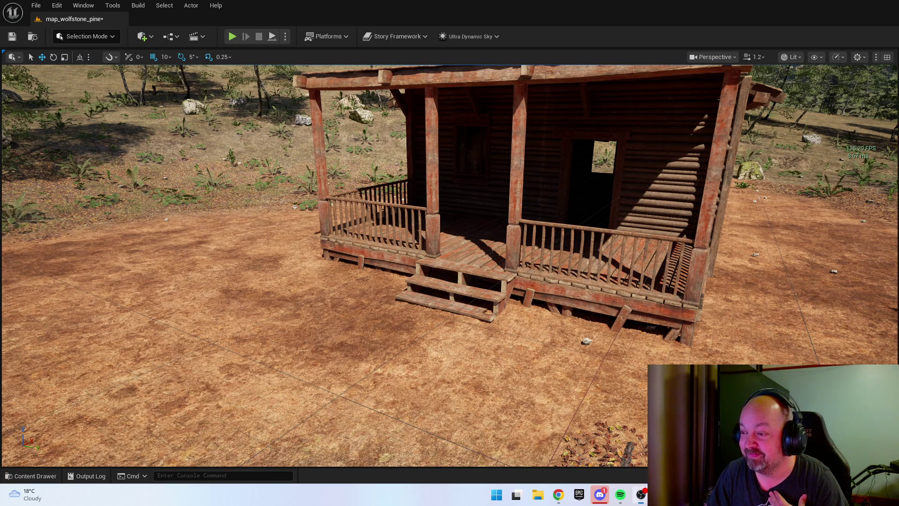
Orbit above the cabin, select the porch roof and focus the view on it
{"action": "mouse_move", "coordinate": [675, 288]}
{"action": "left_mouse_down"}
{"action": "mouse_move", "coordinate": [599, 288]}
{"action": "mouse_move", "coordinate": [593, 189]}
{"action": "left_mouse_up"}
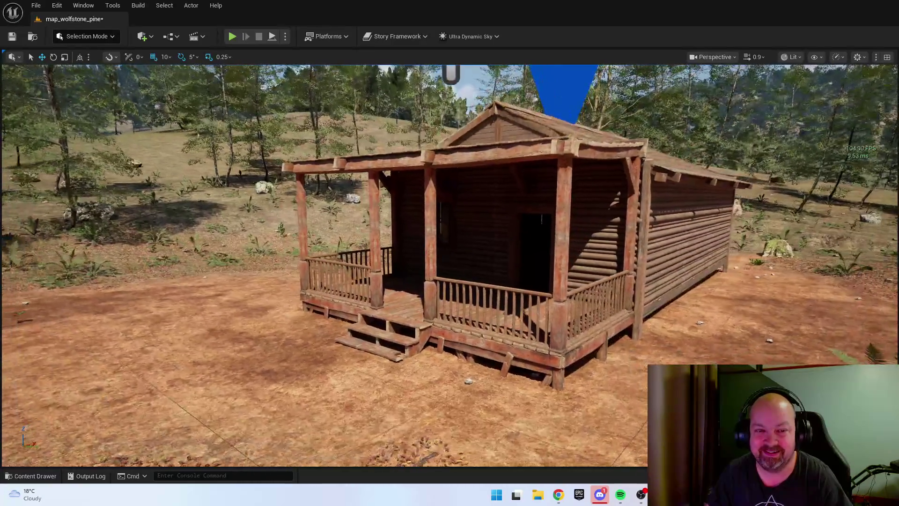
{"action": "left_click", "coordinate": [593, 189]}
{"action": "mouse_move", "coordinate": [704, 327]}
{"action": "left_mouse_down"}
{"action": "mouse_move", "coordinate": [689, 324]}
{"action": "mouse_move", "coordinate": [700, 337]}
{"action": "mouse_move", "coordinate": [703, 327]}
{"action": "mouse_move", "coordinate": [703, 342]}
{"action": "left_mouse_up"}
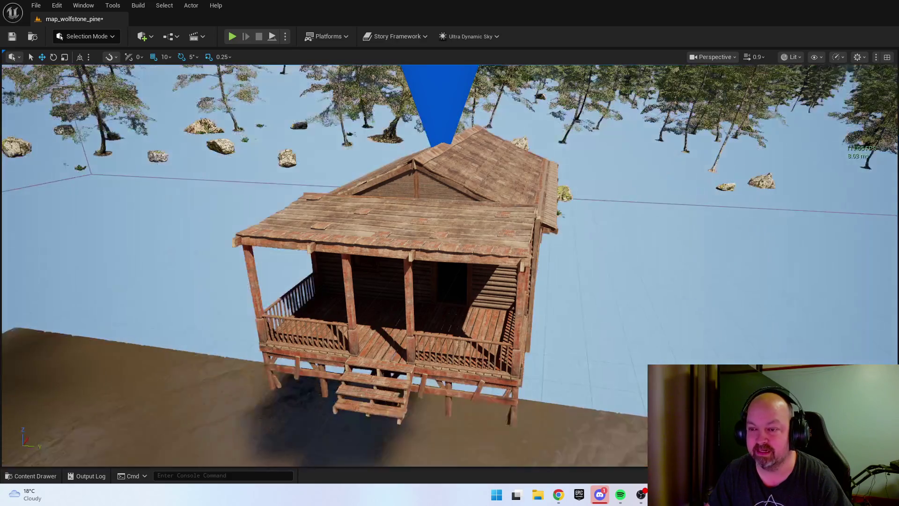
{"action": "left_click", "coordinate": [382, 224]}
{"action": "scroll", "coordinate": [450, 263], "scroll_direction": "up", "scroll_amount": 2}
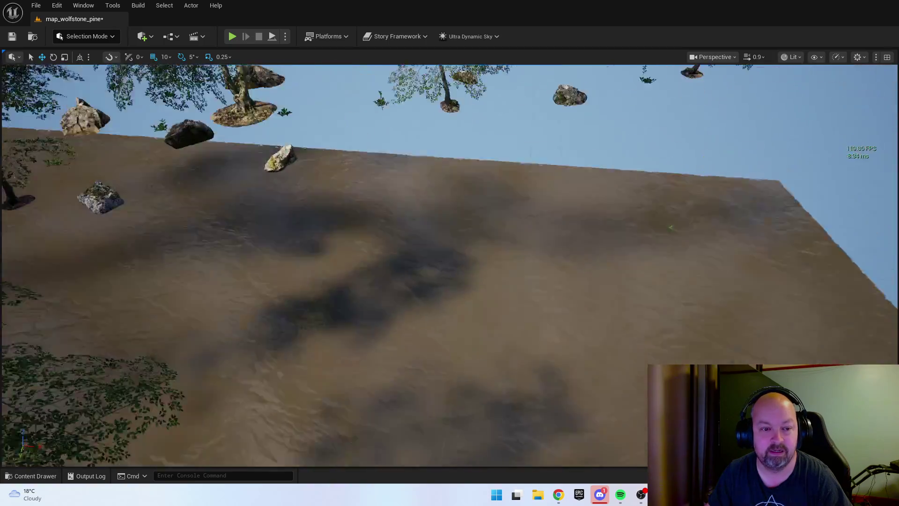
{"action": "scroll", "coordinate": [450, 262], "scroll_direction": "up", "scroll_amount": 2}
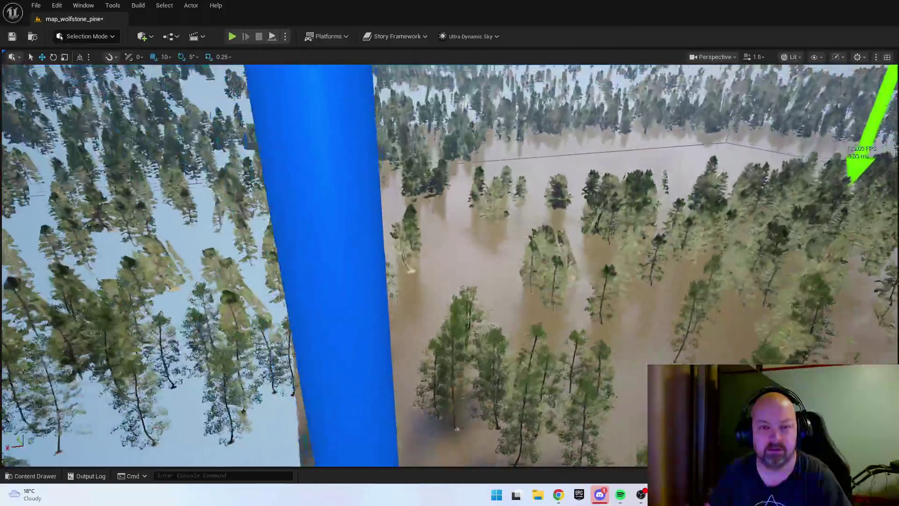
{"action": "key", "text": "f"}
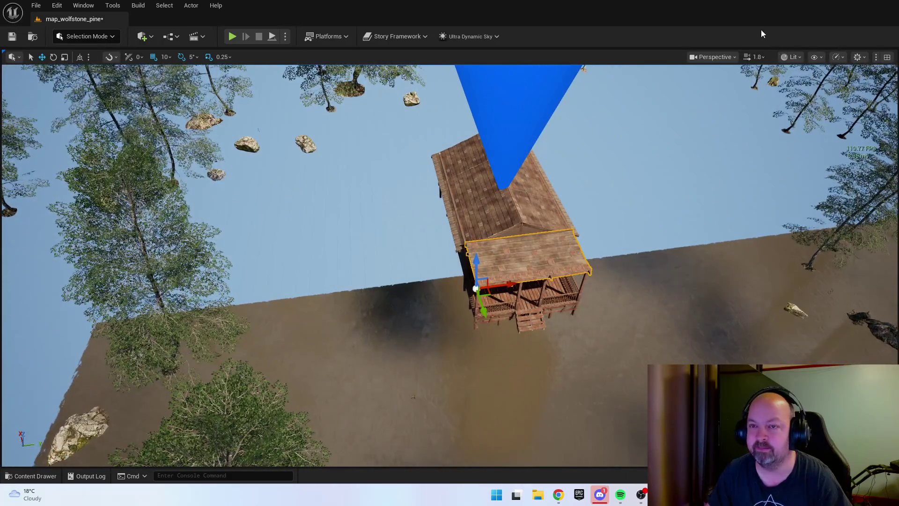
Switch the viewport to a Top wireframe view and box-select the cabin
{"action": "left_click", "coordinate": [792, 56]}
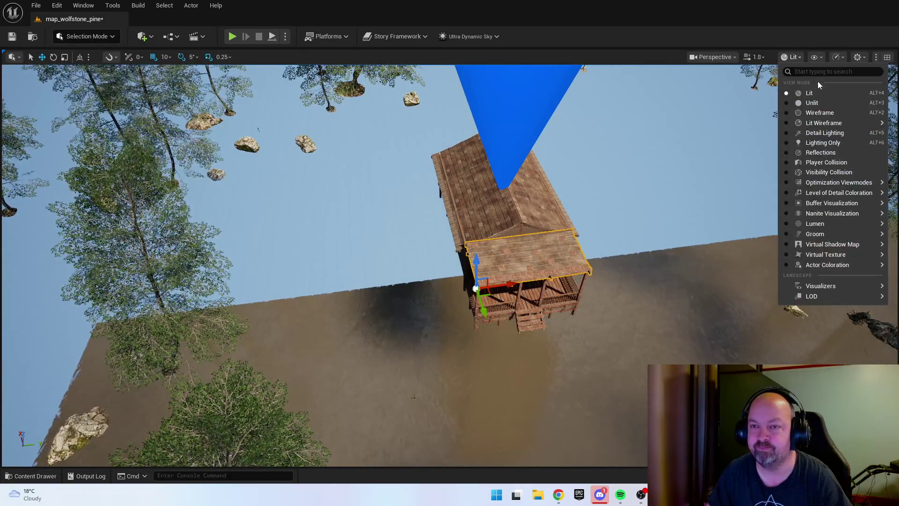
{"action": "left_click", "coordinate": [805, 61]}
{"action": "left_click", "coordinate": [816, 57]}
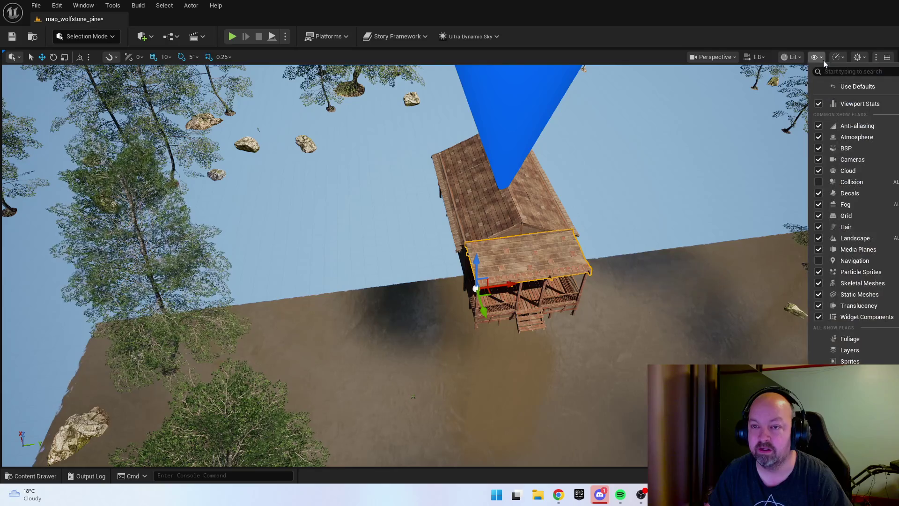
{"action": "left_click", "coordinate": [816, 57]}
{"action": "left_click", "coordinate": [713, 56]}
{"action": "left_click", "coordinate": [728, 117]}
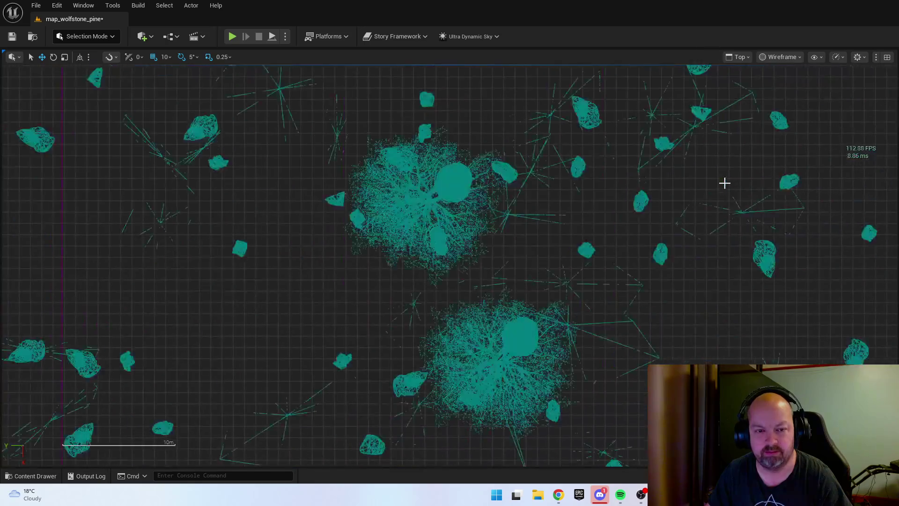
{"action": "key", "text": "f"}
{"action": "left_click_drag", "start_coordinate": [378, 195], "coordinate": [522, 441]}
Return the viewport to Lit Perspective and fly down through the trees
{"action": "left_click", "coordinate": [786, 57]}
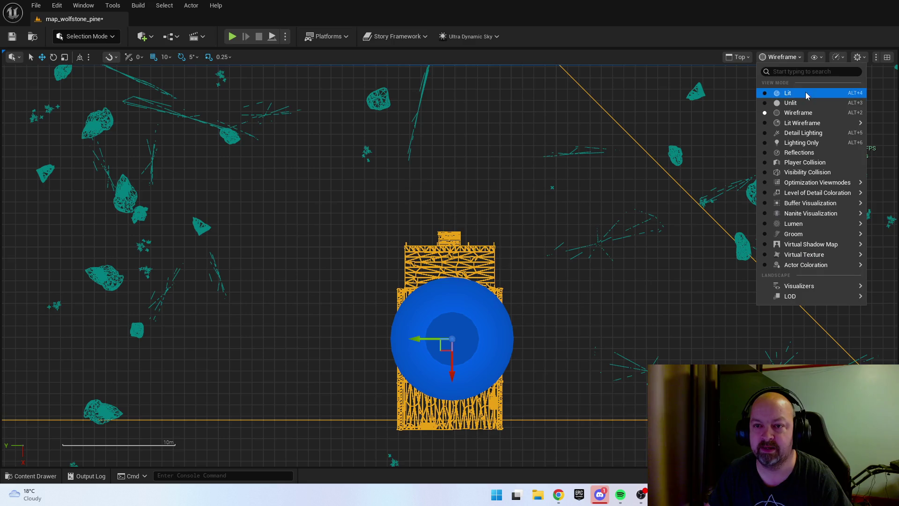
{"action": "left_click", "coordinate": [743, 57]}
{"action": "left_click", "coordinate": [753, 95]}
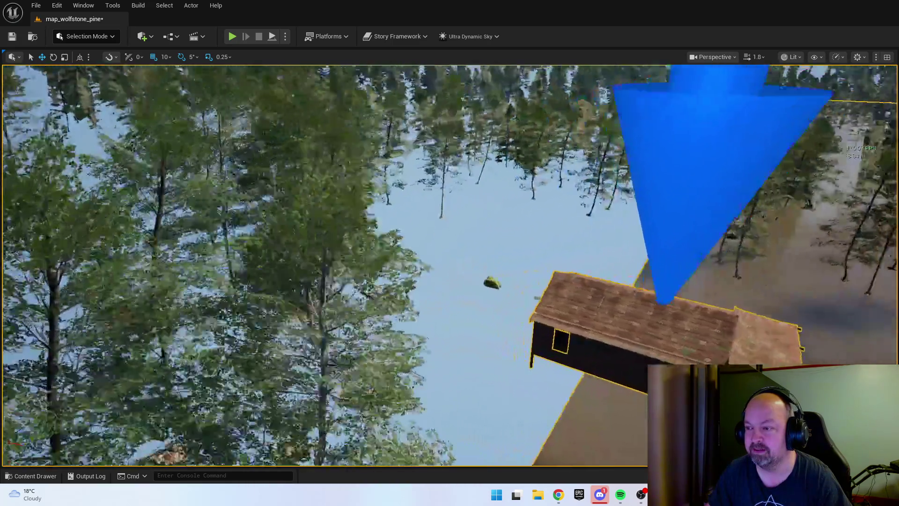
{"action": "left_click_drag", "start_coordinate": [433, 317], "coordinate": [437, 305]}
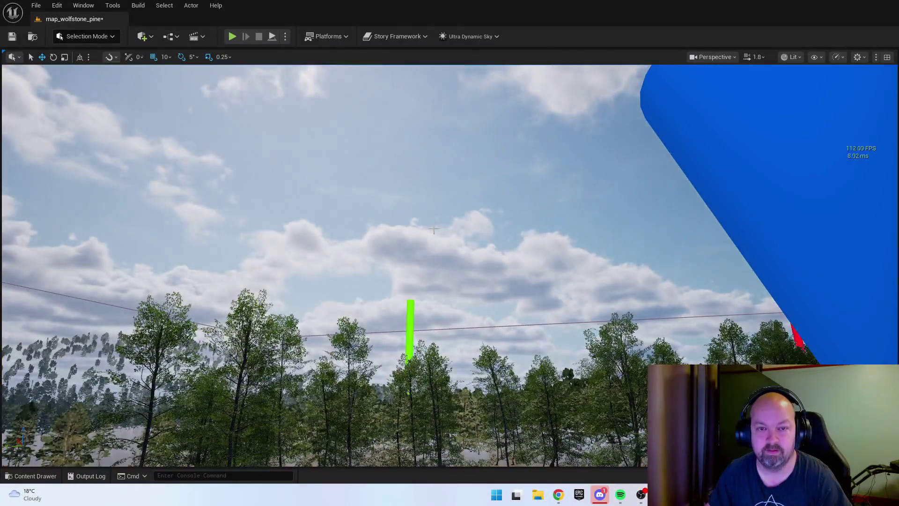
Frame the cabin, restore the terrain, face the porch steps up close, then pull back
{"action": "key", "text": "f"}
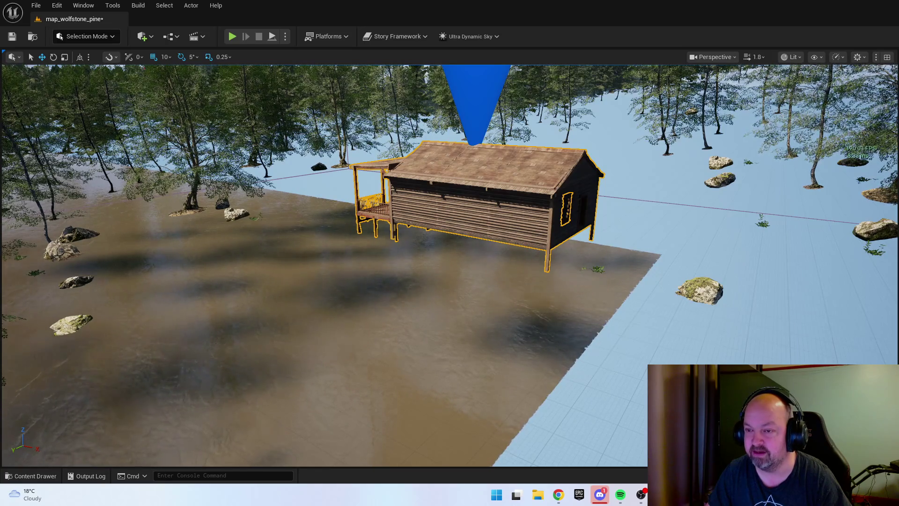
{"action": "key", "text": "w"}
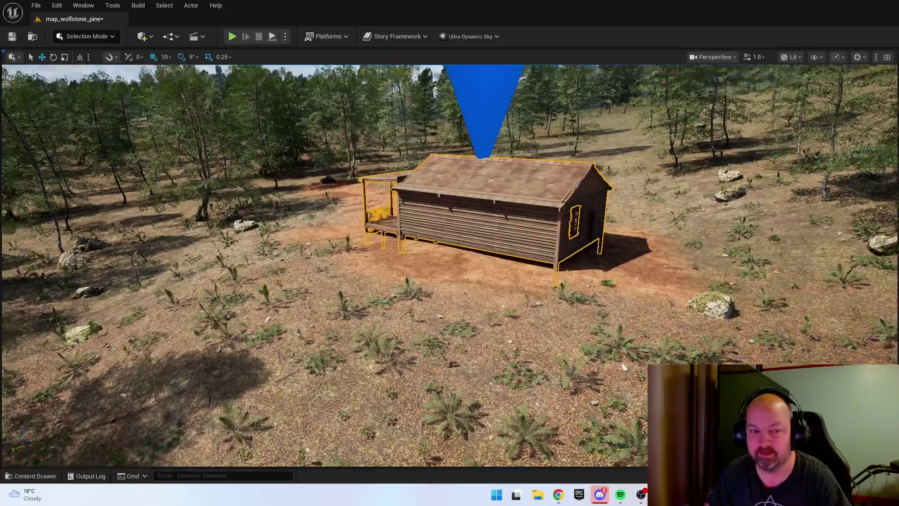
{"action": "key", "text": "s"}
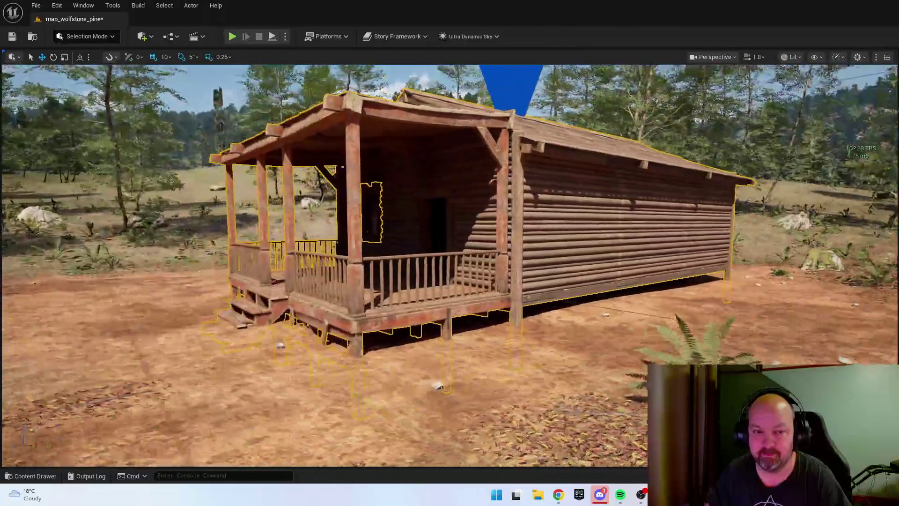
{"action": "key", "text": "f"}
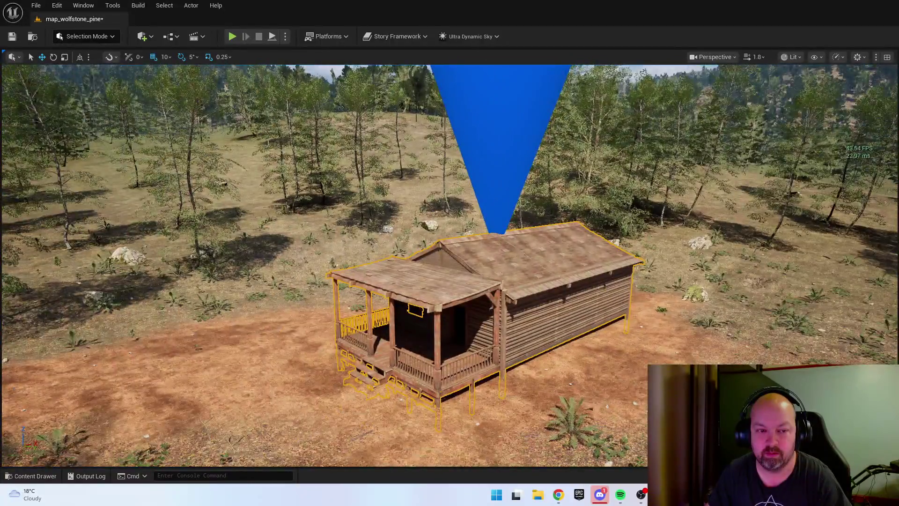
{"action": "mouse_move", "coordinate": [344, 255]}
{"action": "left_mouse_down"}
{"action": "mouse_move", "coordinate": [344, 197]}
{"action": "mouse_move", "coordinate": [356, 281]}
{"action": "mouse_move", "coordinate": [356, 255]}
{"action": "left_mouse_up"}
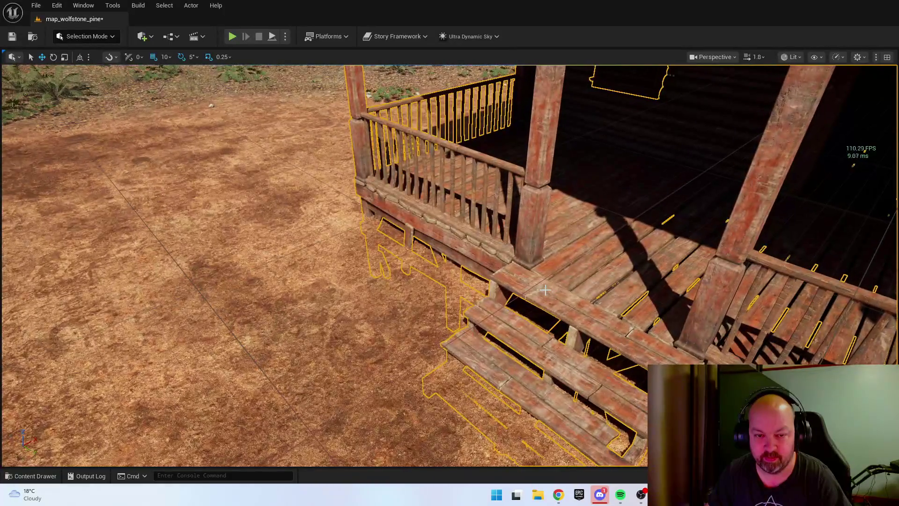
{"action": "mouse_move", "coordinate": [545, 290]}
{"action": "left_mouse_down"}
{"action": "mouse_move", "coordinate": [341, 319]}
{"action": "mouse_move", "coordinate": [337, 269]}
{"action": "mouse_move", "coordinate": [337, 304]}
{"action": "left_mouse_up"}
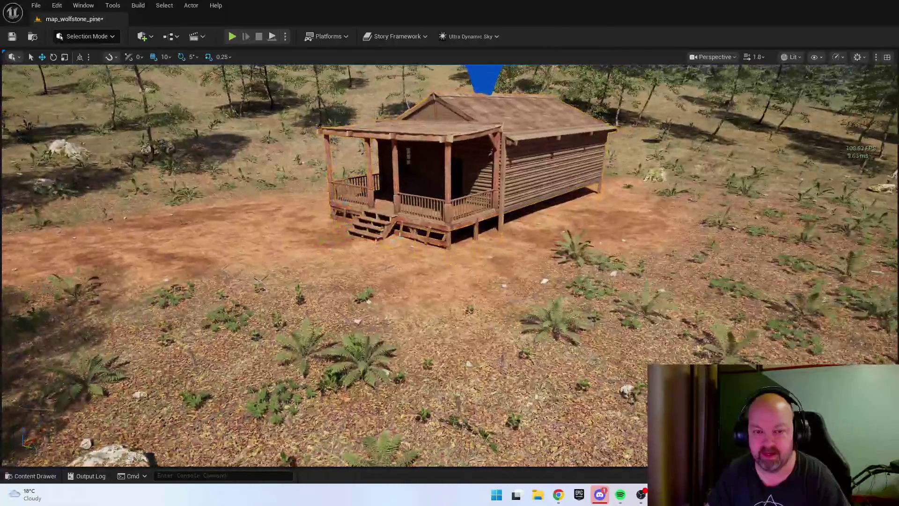
{"action": "key", "text": "Escape"}
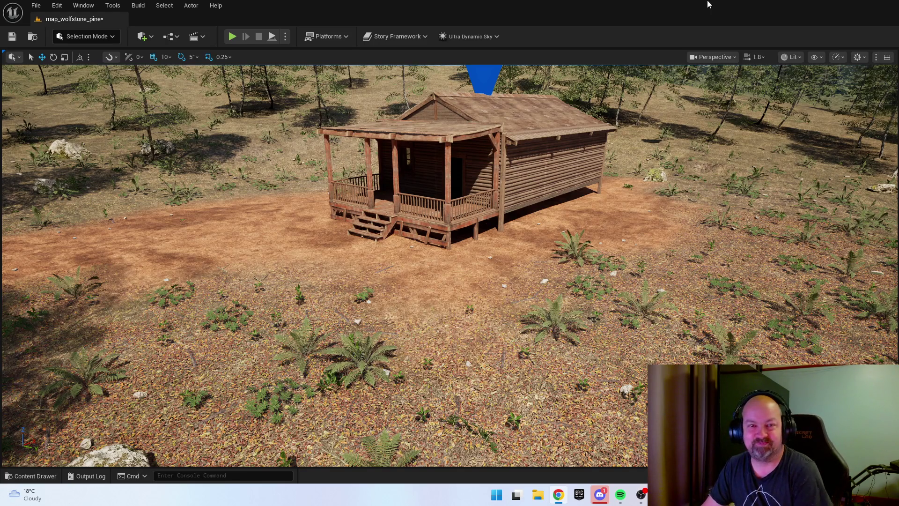
Fly the camera sideways and in close along the cabin's long log wall
{"action": "left_click_drag", "start_coordinate": [449, 263], "coordinate": [422, 183]}
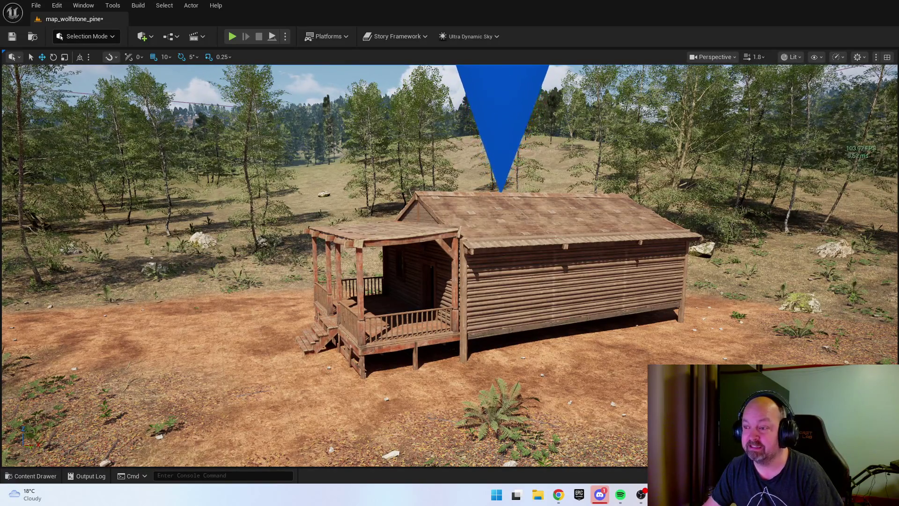
{"action": "key", "text": "Right"}
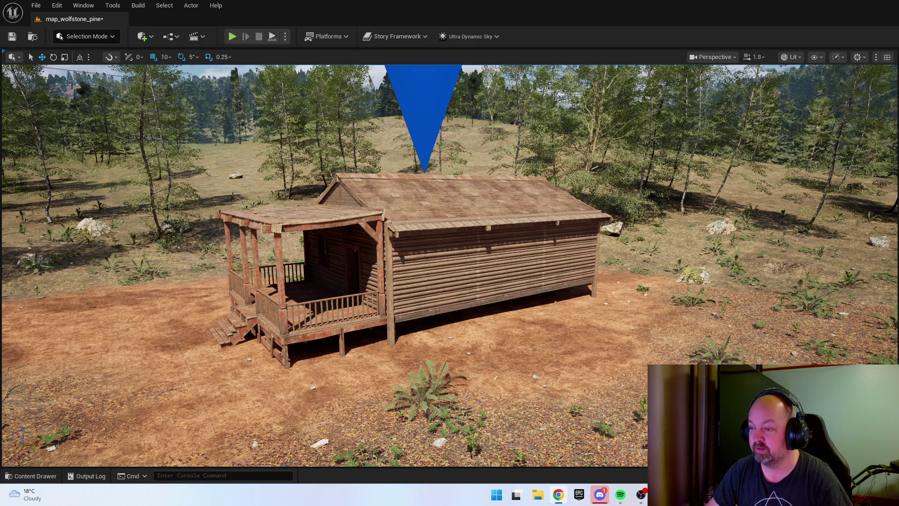
{"action": "left_click_drag", "start_coordinate": [452, 234], "coordinate": [433, 233]}
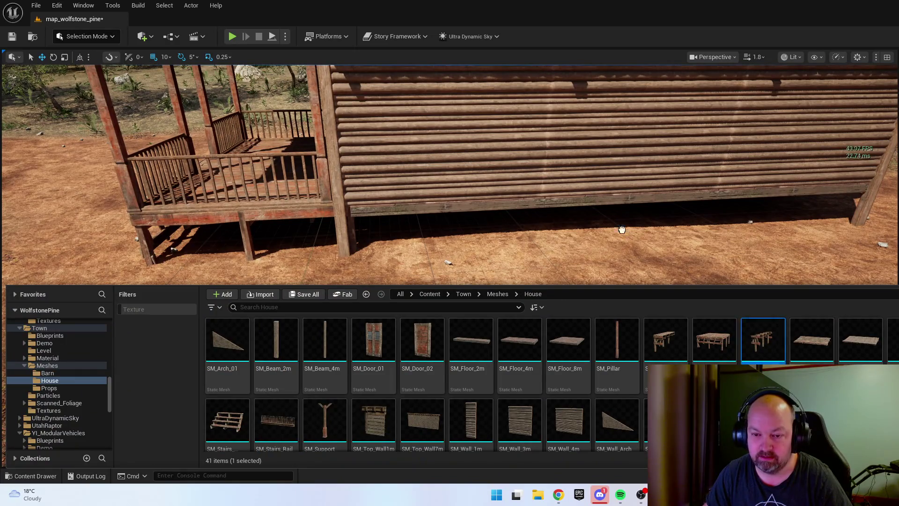
Place a House mesh piece beside the porch, rotated about 95° to run along the wall
{"action": "mouse_move", "coordinate": [622, 229]}
{"action": "left_mouse_down"}
{"action": "mouse_move", "coordinate": [407, 263]}
{"action": "mouse_move", "coordinate": [462, 271]}
{"action": "mouse_move", "coordinate": [388, 296]}
{"action": "left_mouse_up"}
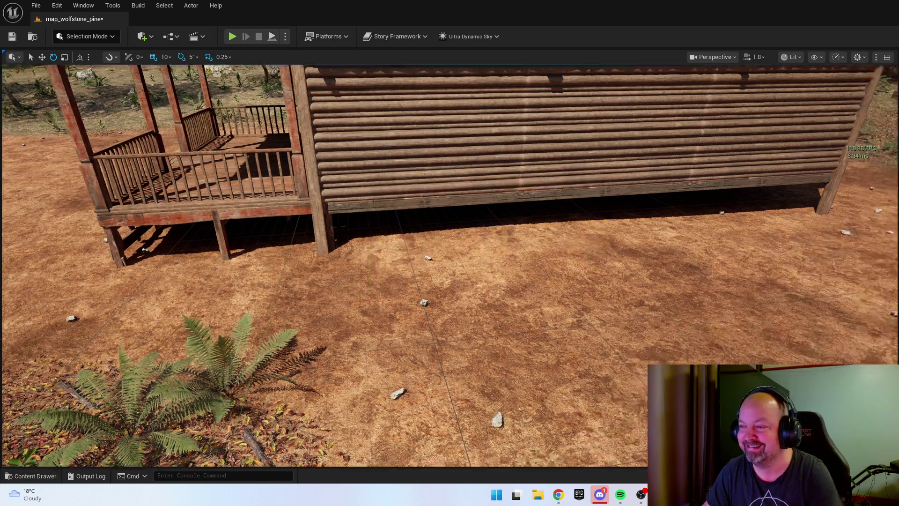
{"action": "key", "text": "ctrl+space"}
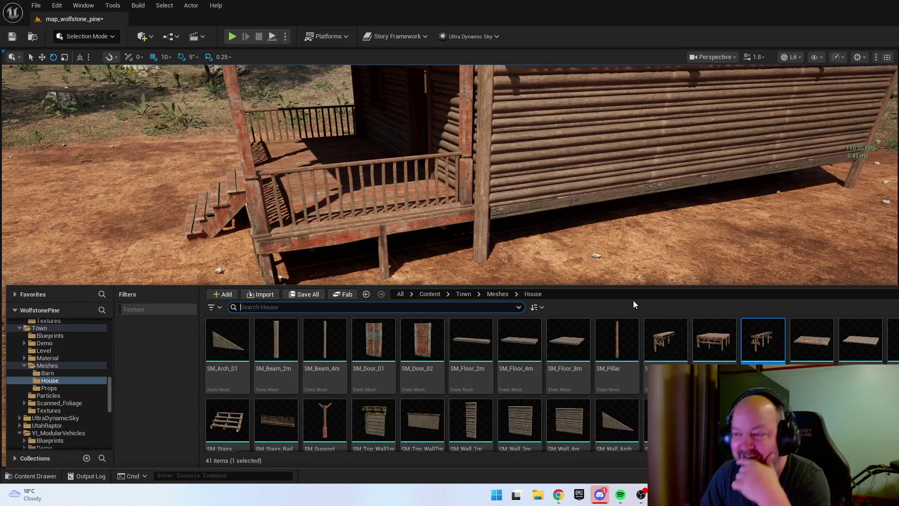
{"action": "mouse_move", "coordinate": [764, 341]}
{"action": "left_mouse_down"}
{"action": "mouse_move", "coordinate": [609, 187]}
{"action": "mouse_move", "coordinate": [470, 295]}
{"action": "left_mouse_up"}
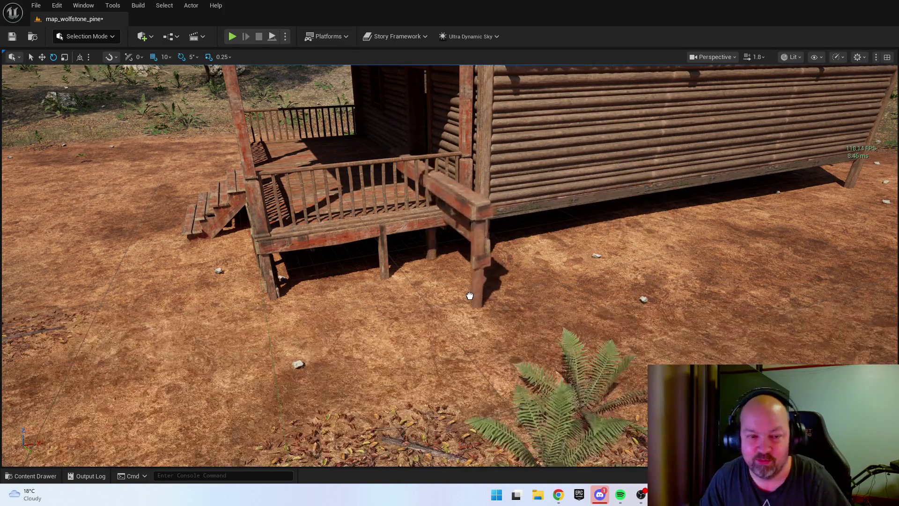
{"action": "mouse_move", "coordinate": [464, 339]}
{"action": "left_mouse_down"}
{"action": "mouse_move", "coordinate": [501, 338]}
{"action": "mouse_move", "coordinate": [440, 330]}
{"action": "mouse_move", "coordinate": [463, 332]}
{"action": "left_mouse_up"}
Move the piece against the porch edge and bring the view down to the cabin's base
{"action": "key", "text": "w"}
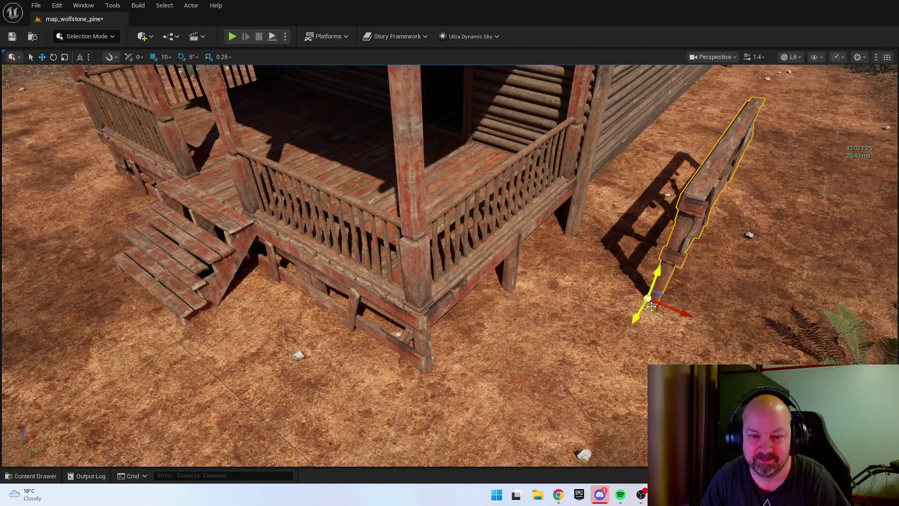
{"action": "mouse_move", "coordinate": [651, 307]}
{"action": "left_mouse_down"}
{"action": "mouse_move", "coordinate": [520, 333]}
{"action": "mouse_move", "coordinate": [421, 371]}
{"action": "mouse_move", "coordinate": [445, 356]}
{"action": "mouse_move", "coordinate": [400, 338]}
{"action": "left_mouse_up"}
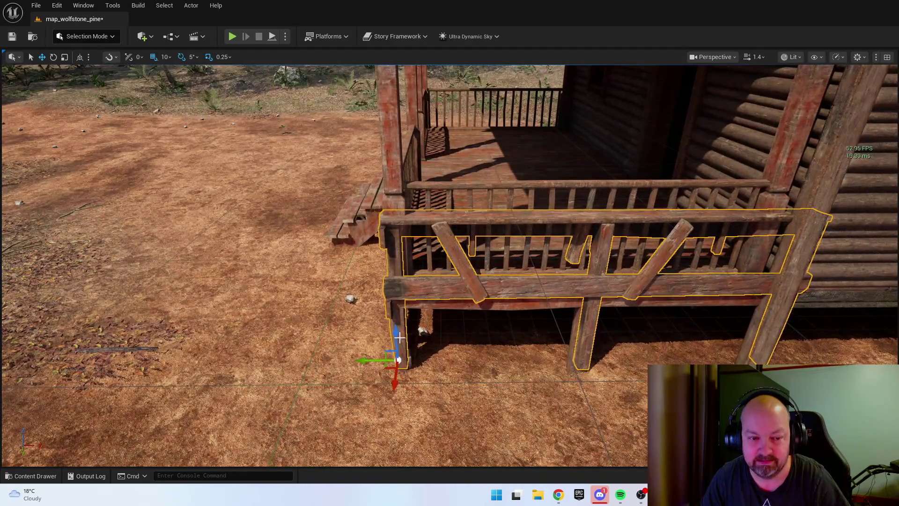
{"action": "mouse_move", "coordinate": [382, 422]}
{"action": "left_mouse_down"}
{"action": "mouse_move", "coordinate": [382, 374]}
{"action": "mouse_move", "coordinate": [216, 373]}
{"action": "left_mouse_up"}
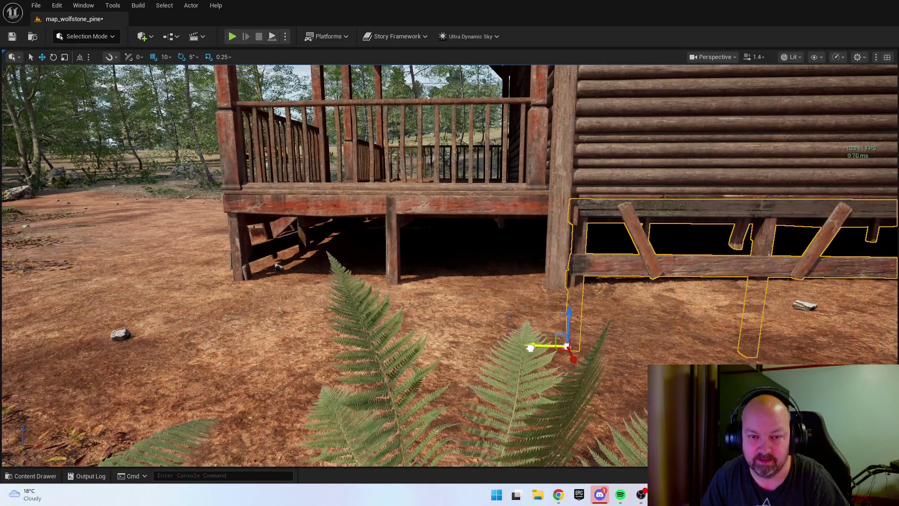
{"action": "left_click_drag", "start_coordinate": [538, 349], "coordinate": [445, 330]}
{"action": "left_click_drag", "start_coordinate": [606, 356], "coordinate": [607, 368]}
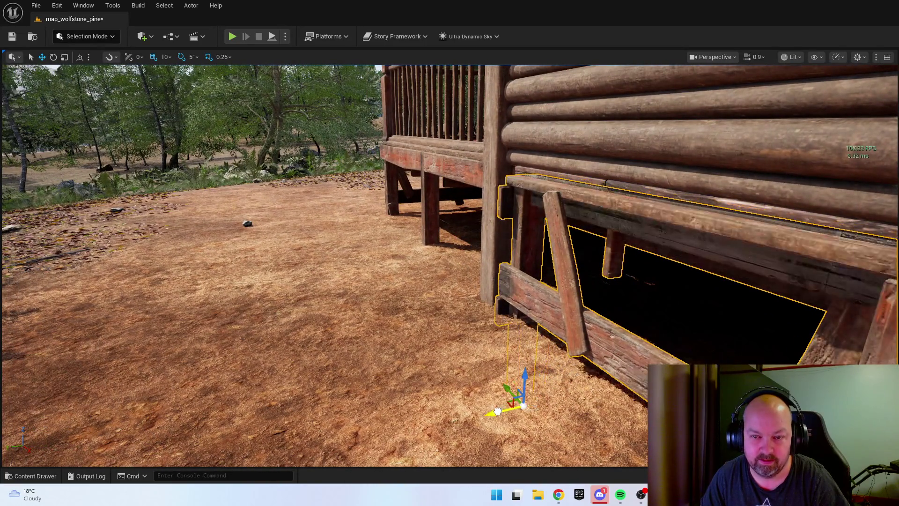
{"action": "left_click_drag", "start_coordinate": [481, 415], "coordinate": [481, 431]}
Rotate the skirting piece to run along the wall and set grid snapping to 5
{"action": "key", "text": "e"}
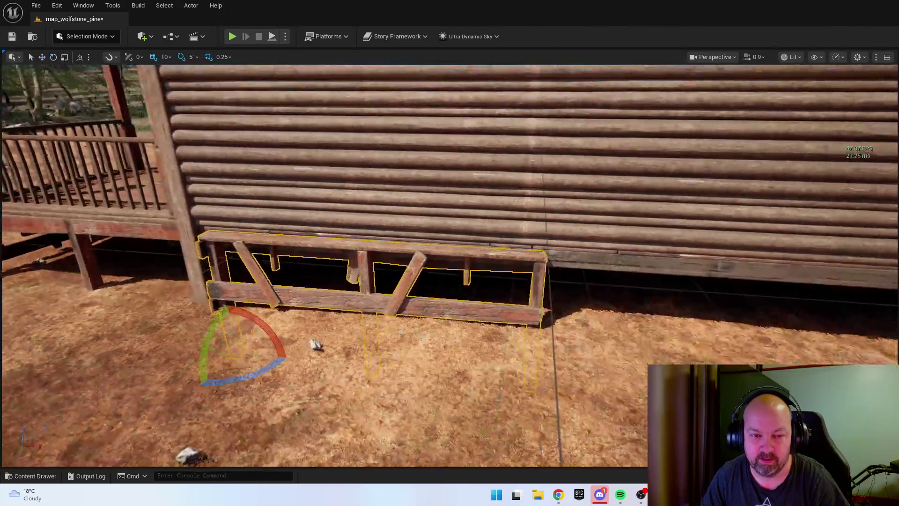
{"action": "mouse_move", "coordinate": [199, 384]}
{"action": "left_mouse_down"}
{"action": "mouse_move", "coordinate": [262, 375]}
{"action": "mouse_move", "coordinate": [288, 344]}
{"action": "mouse_move", "coordinate": [554, 386]}
{"action": "mouse_move", "coordinate": [532, 352]}
{"action": "mouse_move", "coordinate": [540, 288]}
{"action": "left_mouse_up"}
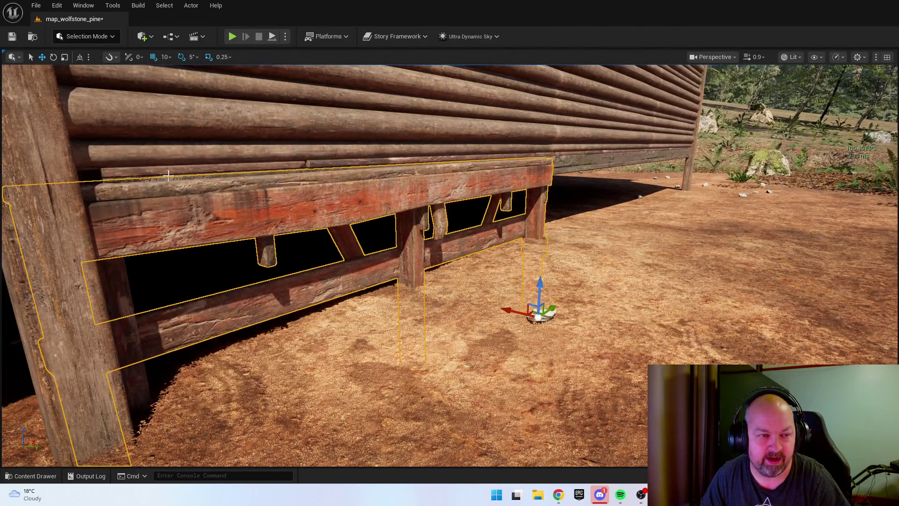
{"action": "left_click", "coordinate": [165, 57]}
{"action": "left_click", "coordinate": [171, 93]}
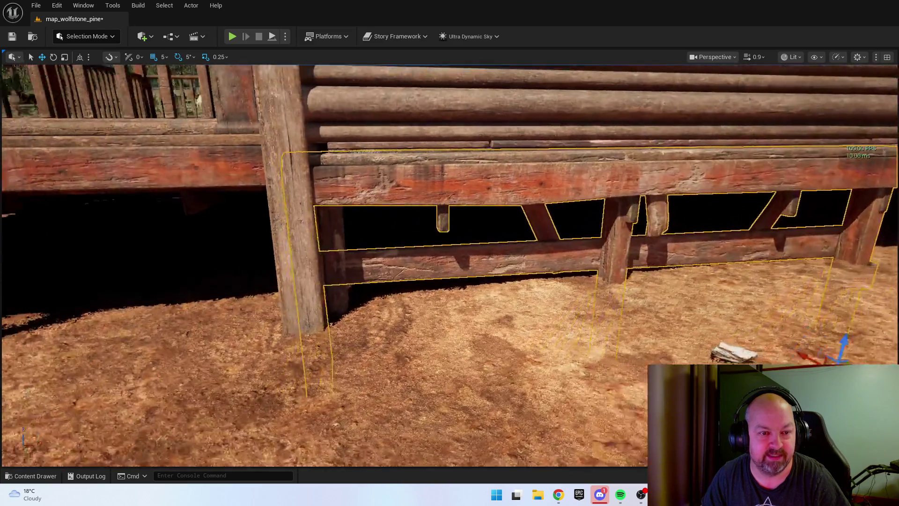
Add two more skirting sections end to end along the wall toward the corner
{"action": "key", "text": "s"}
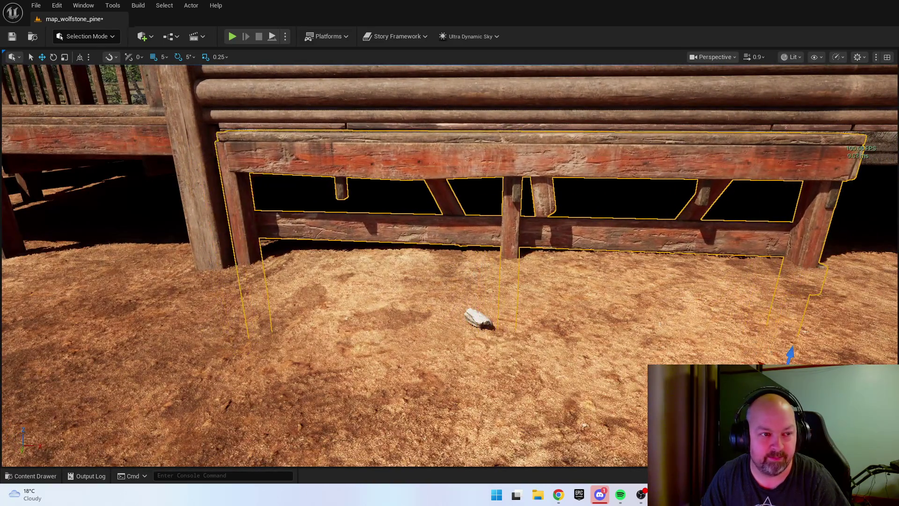
{"action": "key", "text": "d"}
{"action": "key", "text": "a"}
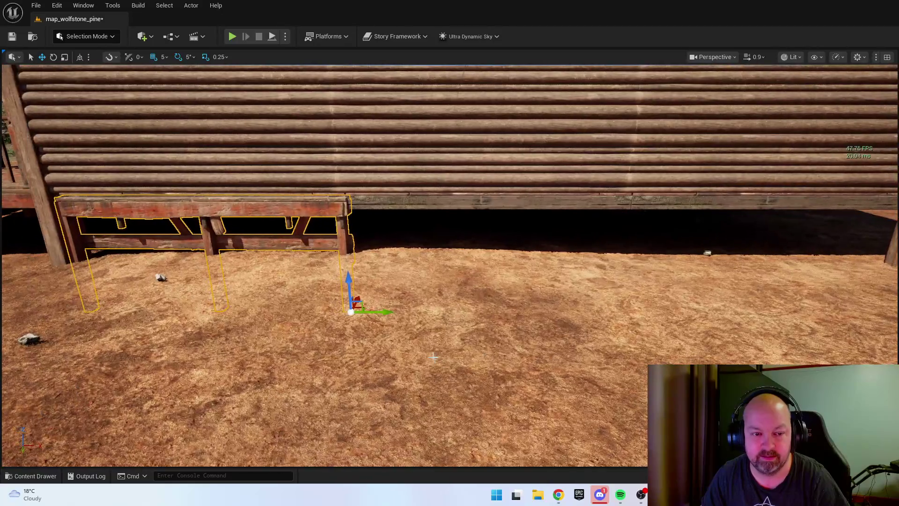
{"action": "mouse_move", "coordinate": [387, 313]}
{"action": "left_mouse_down"}
{"action": "mouse_move", "coordinate": [715, 312]}
{"action": "mouse_move", "coordinate": [652, 320]}
{"action": "left_mouse_up"}
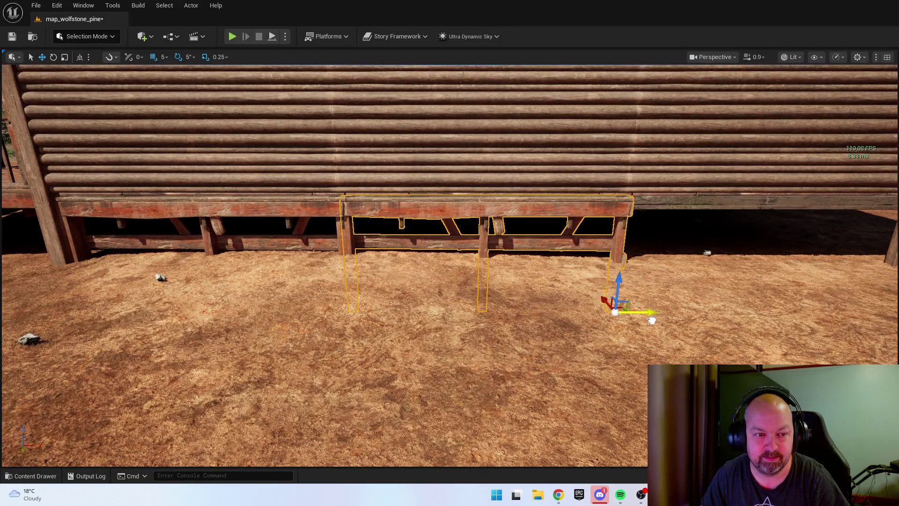
{"action": "scroll", "coordinate": [651, 321], "scroll_direction": "down", "scroll_amount": 3}
{"action": "mouse_move", "coordinate": [492, 304]}
{"action": "left_mouse_down"}
{"action": "mouse_move", "coordinate": [725, 308]}
{"action": "mouse_move", "coordinate": [715, 310]}
{"action": "left_mouse_up"}
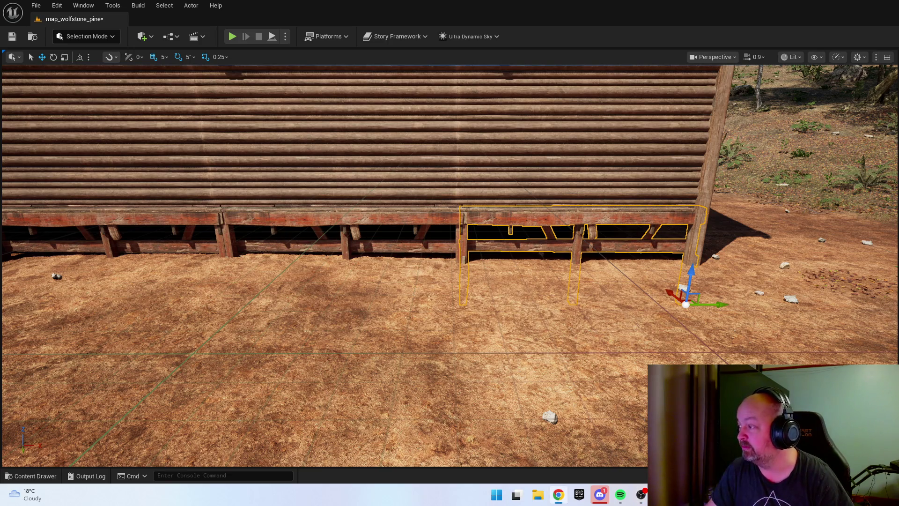
Move a skirting section under the door-end wall, rotated to lie along its base
{"action": "mouse_move", "coordinate": [413, 220]}
{"action": "left_mouse_down"}
{"action": "mouse_move", "coordinate": [412, 244]}
{"action": "mouse_move", "coordinate": [394, 244]}
{"action": "mouse_move", "coordinate": [375, 234]}
{"action": "mouse_move", "coordinate": [384, 215]}
{"action": "left_mouse_up"}
{"action": "scroll", "coordinate": [335, 268], "scroll_direction": "down", "scroll_amount": 5}
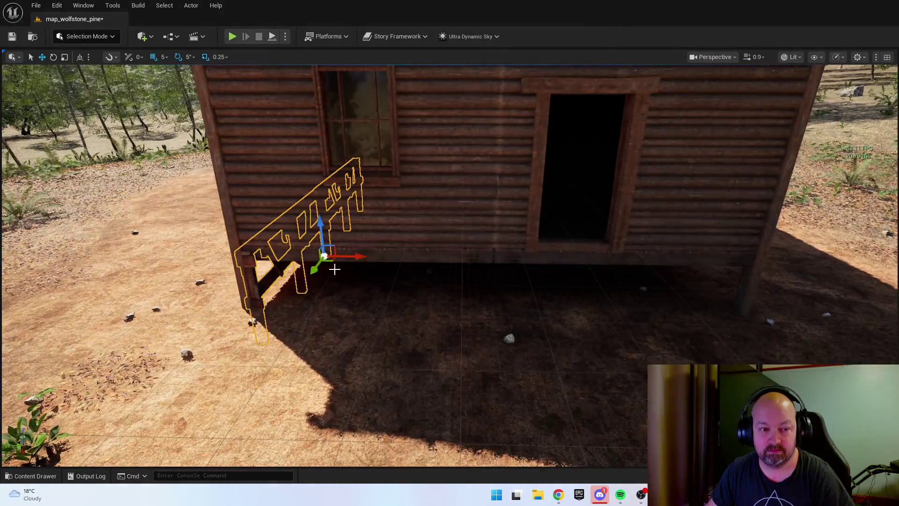
{"action": "mouse_move", "coordinate": [333, 262]}
{"action": "left_mouse_down"}
{"action": "mouse_move", "coordinate": [591, 308]}
{"action": "mouse_move", "coordinate": [613, 332]}
{"action": "mouse_move", "coordinate": [563, 323]}
{"action": "left_mouse_up"}
{"action": "key", "text": "e"}
{"action": "key", "text": "w"}
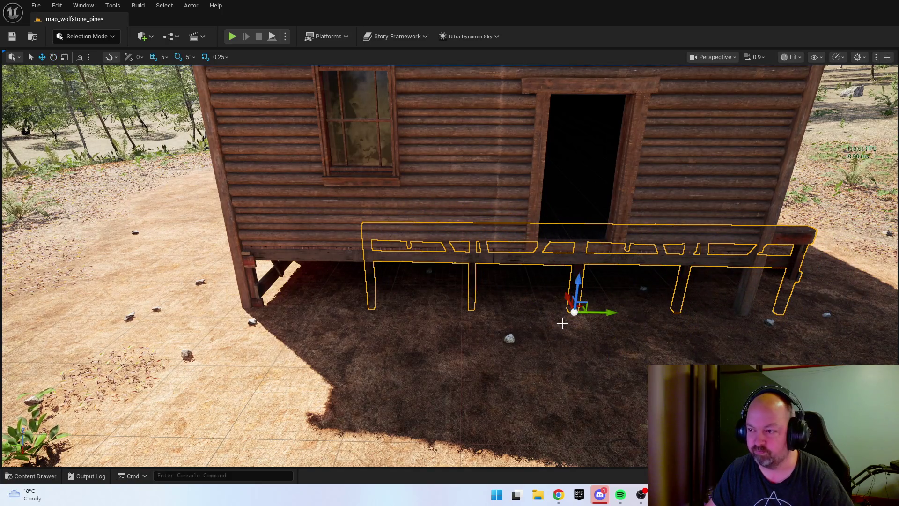
{"action": "scroll", "coordinate": [562, 322], "scroll_direction": "up", "scroll_amount": 5}
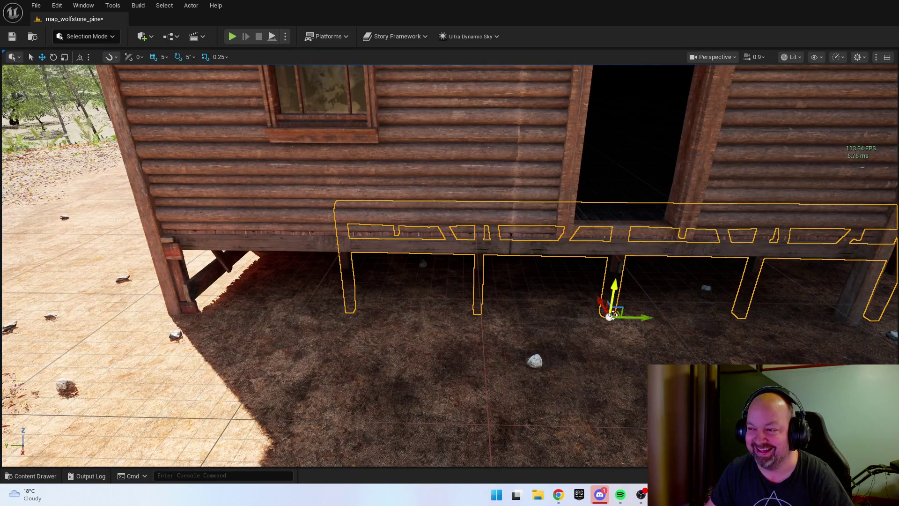
{"action": "mouse_move", "coordinate": [615, 315]}
{"action": "left_mouse_down"}
{"action": "mouse_move", "coordinate": [533, 335]}
{"action": "mouse_move", "coordinate": [504, 364]}
{"action": "mouse_move", "coordinate": [521, 364]}
{"action": "left_mouse_up"}
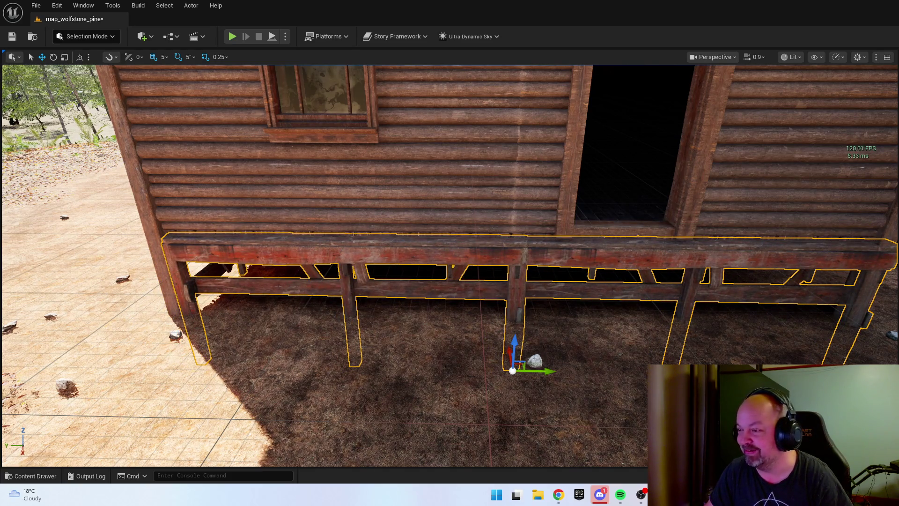
Place another skirting section under the side wall, rotated and flush with its outer face
{"action": "mouse_move", "coordinate": [747, 314]}
{"action": "left_mouse_down"}
{"action": "mouse_move", "coordinate": [724, 314]}
{"action": "mouse_move", "coordinate": [712, 299]}
{"action": "mouse_move", "coordinate": [711, 307]}
{"action": "left_mouse_up"}
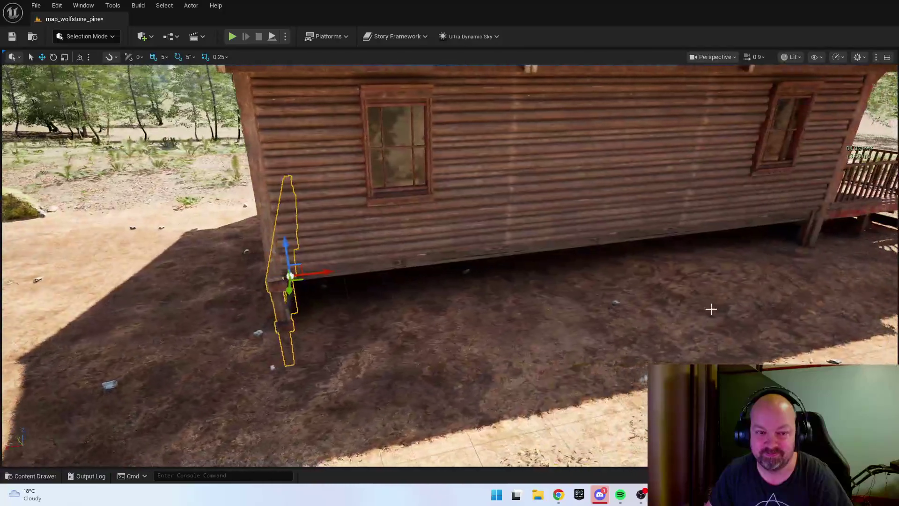
{"action": "mouse_move", "coordinate": [299, 280]}
{"action": "left_mouse_down"}
{"action": "mouse_move", "coordinate": [583, 300]}
{"action": "mouse_move", "coordinate": [581, 323]}
{"action": "mouse_move", "coordinate": [555, 324]}
{"action": "mouse_move", "coordinate": [607, 304]}
{"action": "left_mouse_up"}
{"action": "key", "text": "e"}
{"action": "key", "text": "w"}
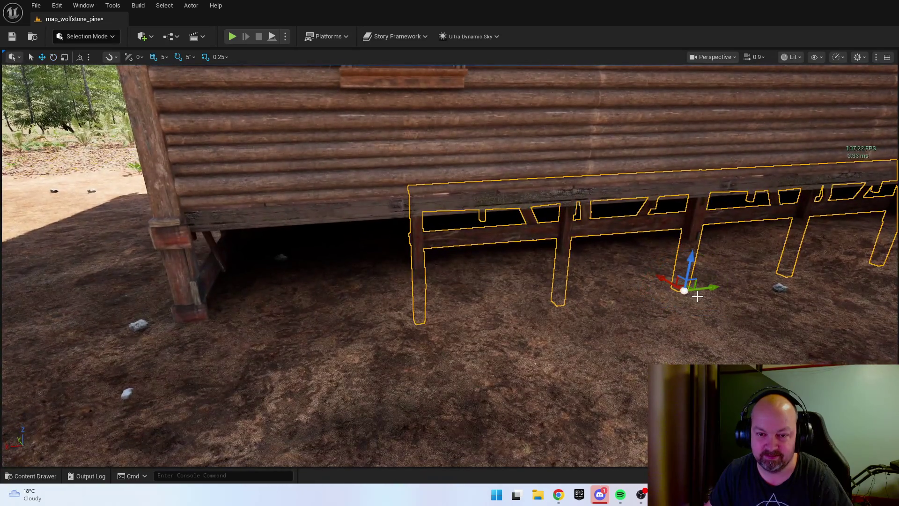
{"action": "left_click_drag", "start_coordinate": [672, 287], "coordinate": [681, 302]}
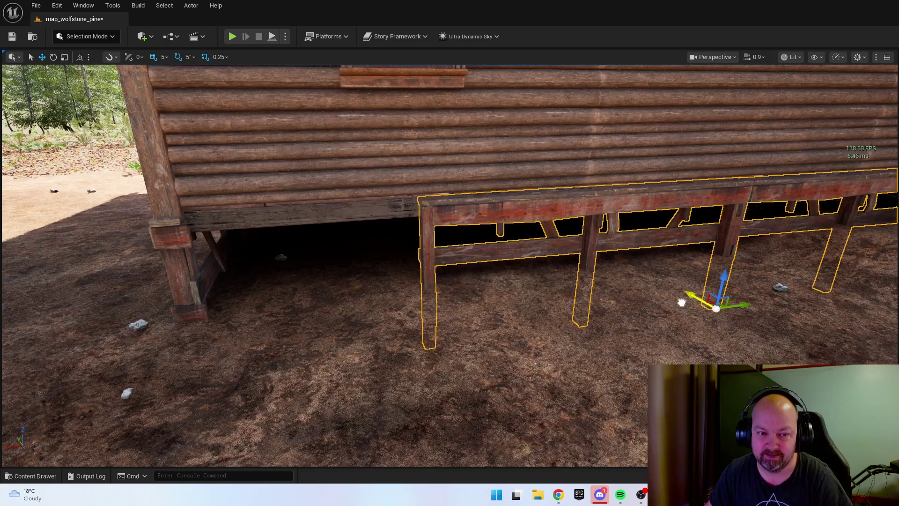
{"action": "key", "text": "f"}
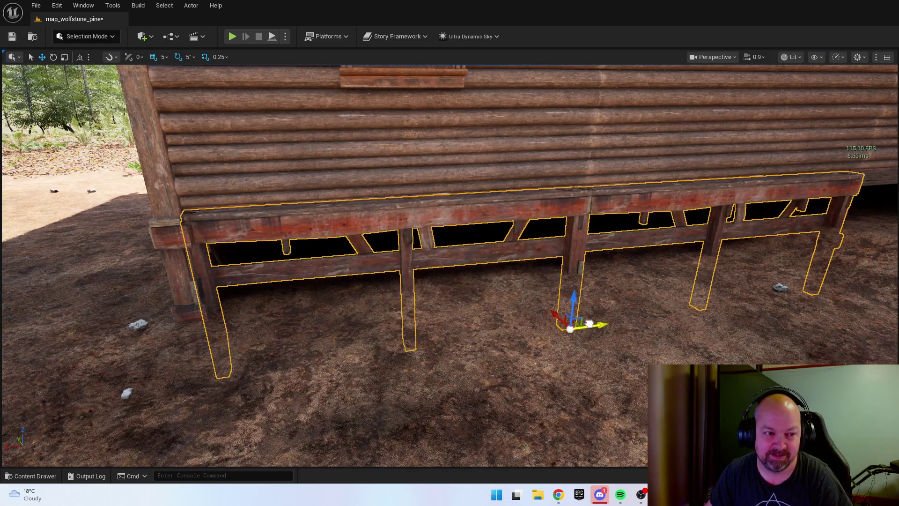
{"action": "scroll", "coordinate": [571, 320], "scroll_direction": "up", "scroll_amount": 4}
{"action": "scroll", "coordinate": [571, 319], "scroll_direction": "up", "scroll_amount": 3}
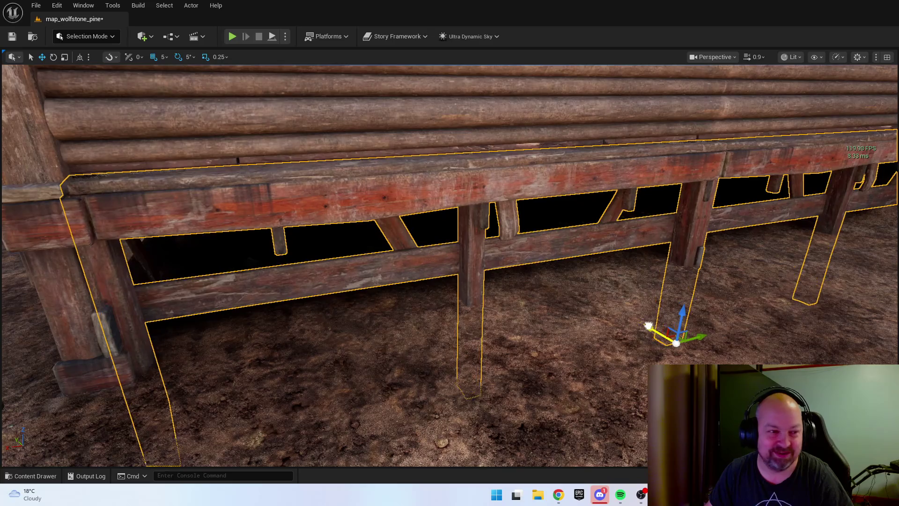
{"action": "scroll", "coordinate": [450, 262], "scroll_direction": "down", "scroll_amount": 5}
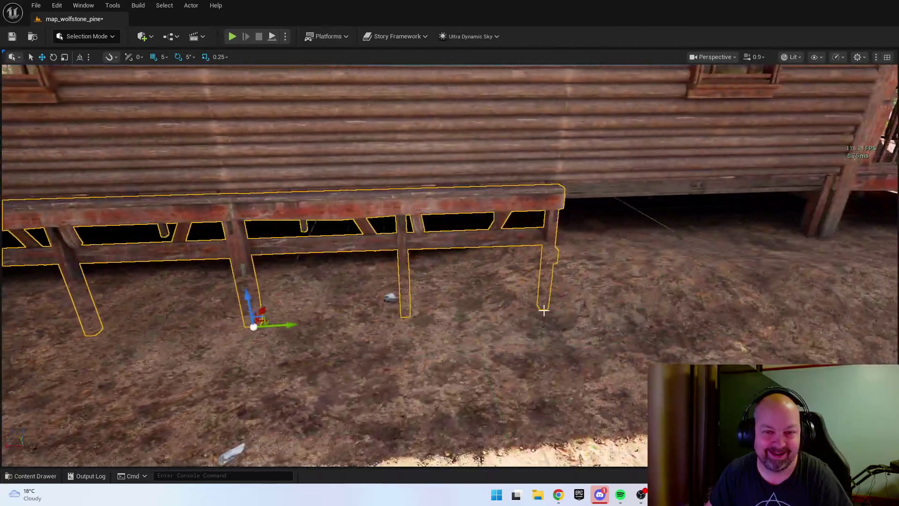
Slide the last skirting section up to the porch and pull back to view the porch front
{"action": "left_click_drag", "start_coordinate": [562, 305], "coordinate": [826, 294]}
{"action": "scroll", "coordinate": [826, 294], "scroll_direction": "down", "scroll_amount": 10}
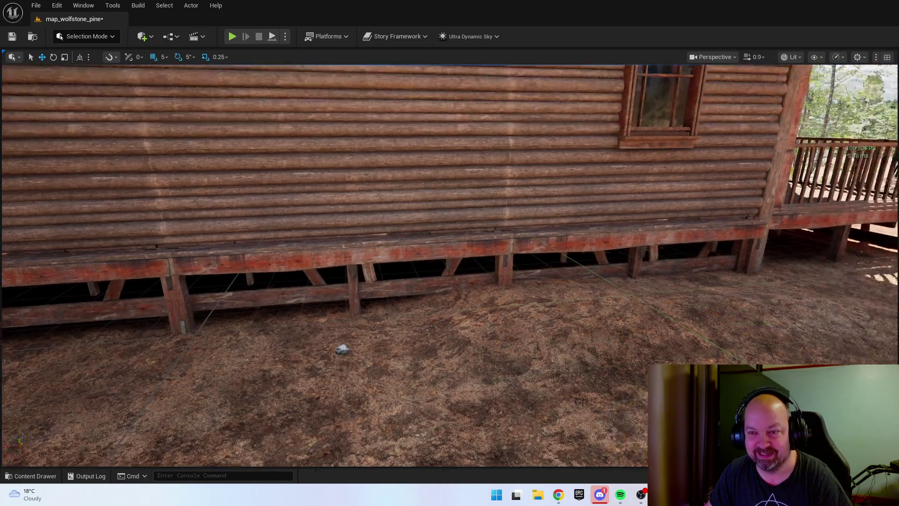
{"action": "scroll", "coordinate": [450, 263], "scroll_direction": "down", "scroll_amount": 5}
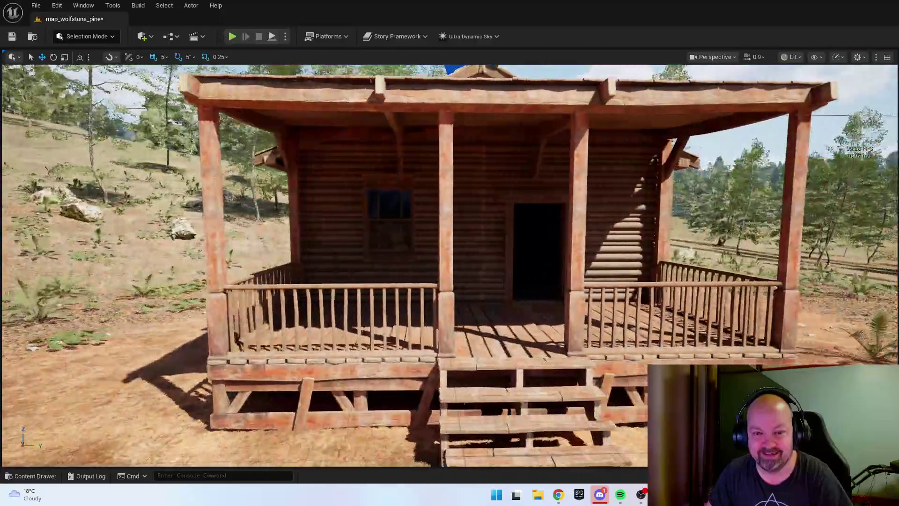